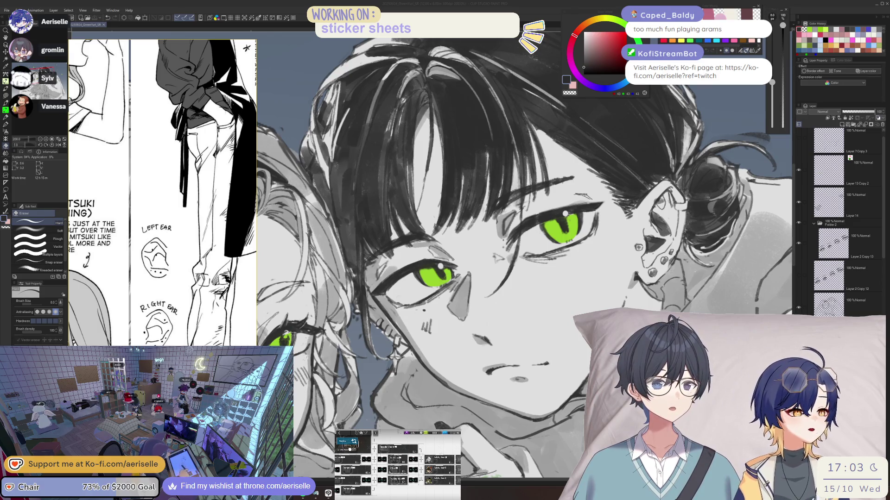
- Flip the canvas and ink a dark MONOBRUSH line on the face
key("h")
left_click_drag(512, 399, 538, 437)
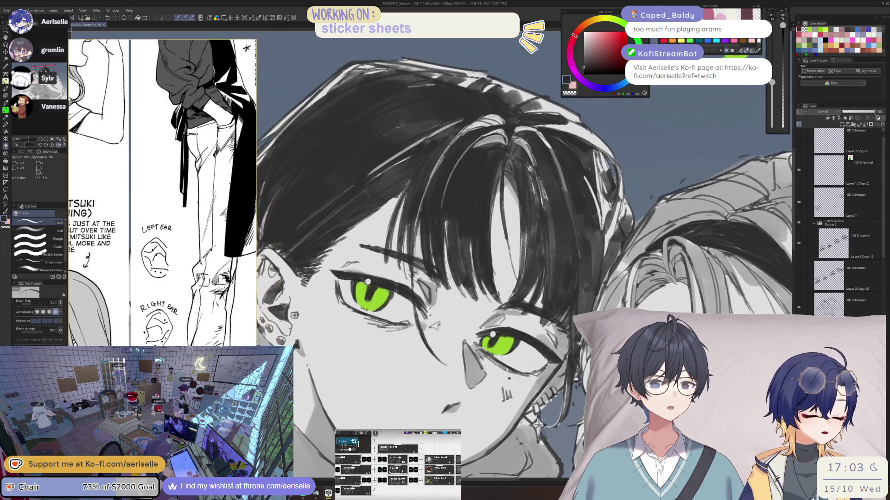
key("p")
left_click_drag(557, 326, 549, 345)
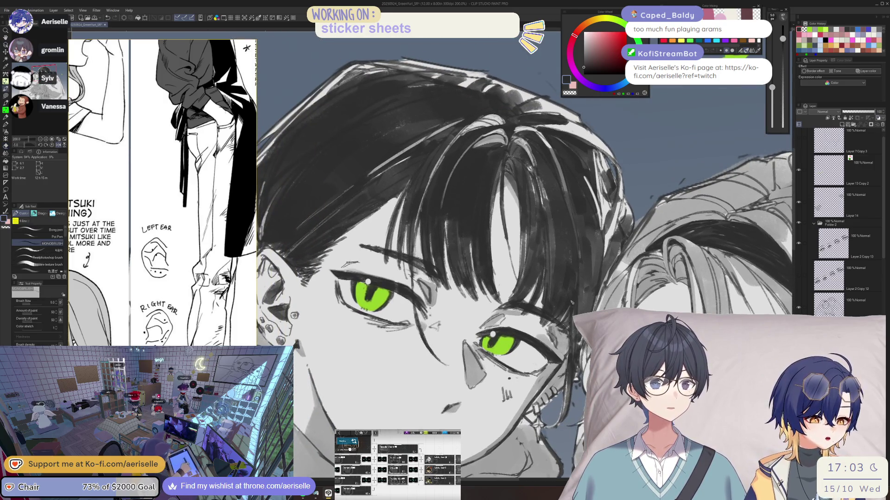
- Check the lower face by flipping, zooming and resetting the canvas view
key("h")
key("ctrl+minus")
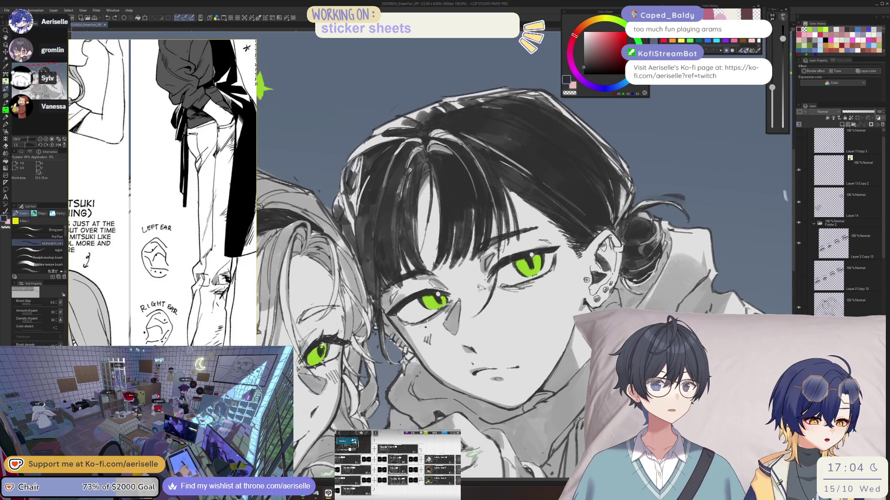
scroll(454, 354, "up", 3)
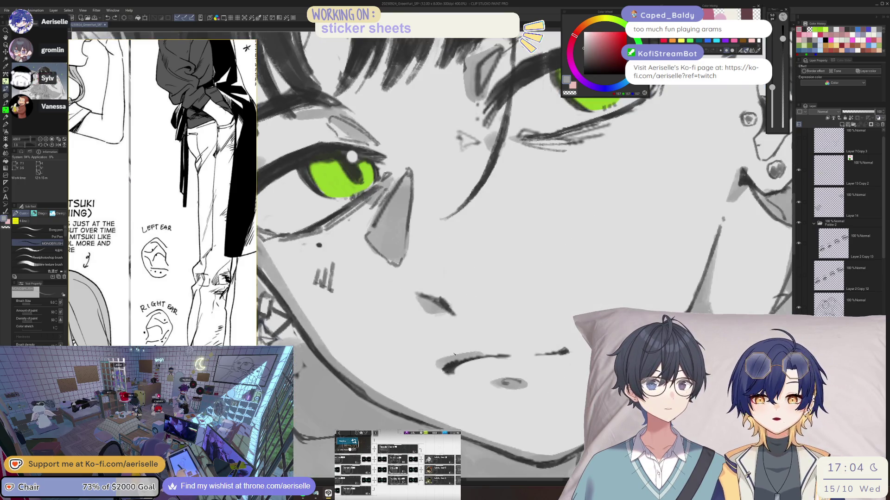
key("h")
left_click_drag(454, 355, 520, 379)
scroll(519, 379, "down", 5)
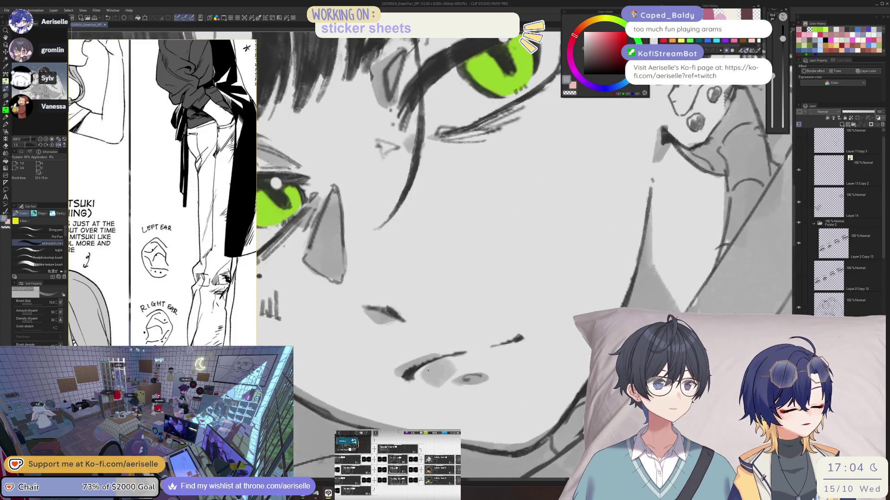
key("h")
scroll(510, 255, "up", 3)
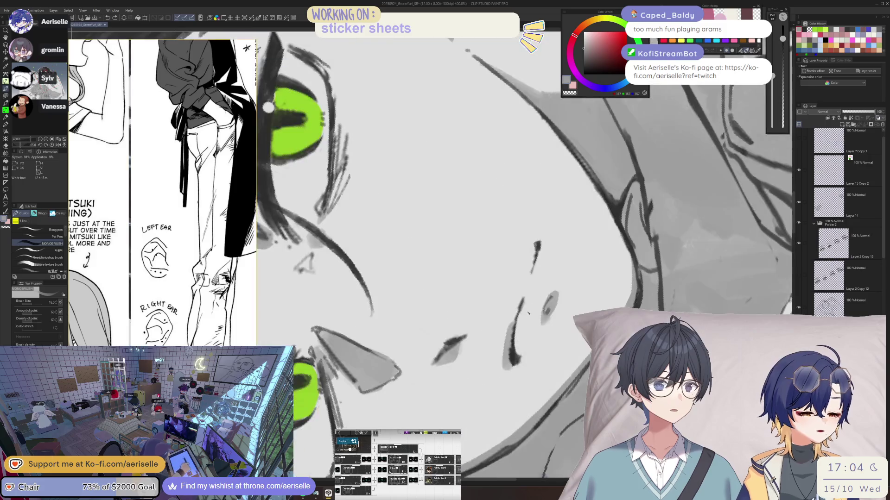
scroll(510, 255, "down", 4)
key("ctrl+alt+0")
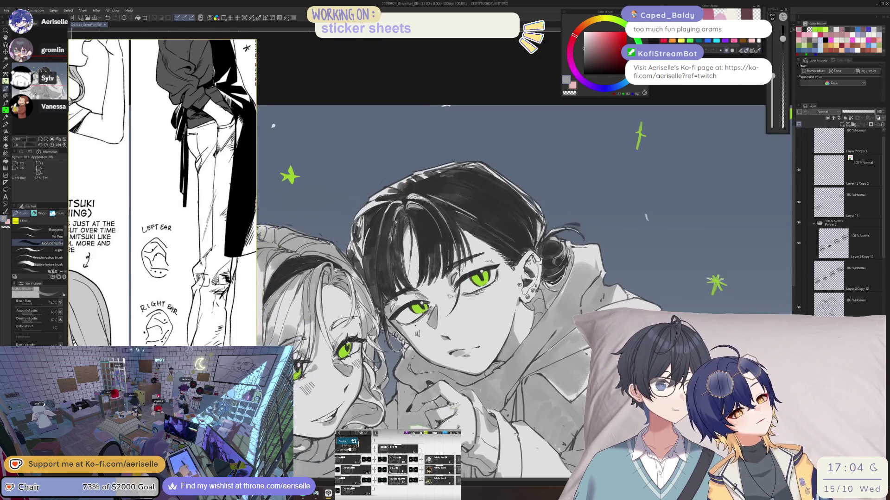
- Set the MONOBRUSH to 5 px and add a short dark stroke near the ear
key("h")
left_click_drag(560, 381, 514, 413)
scroll(391, 331, "up", 3)
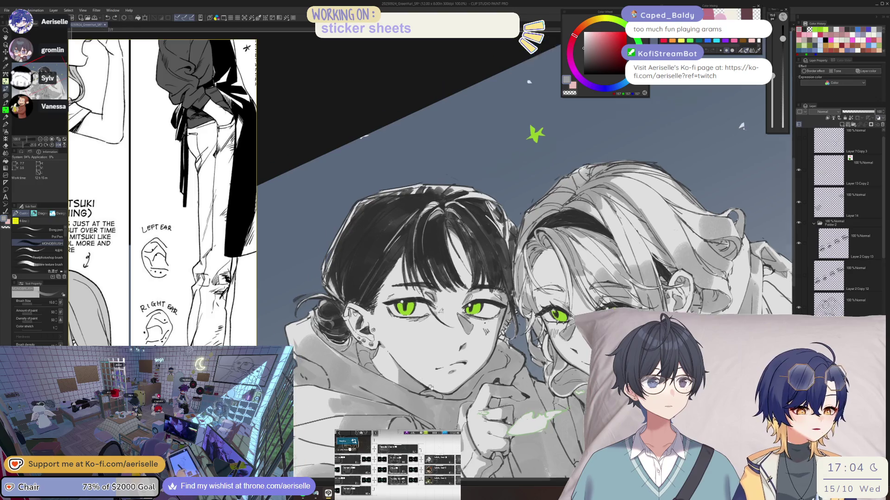
scroll(390, 331, "up", 1)
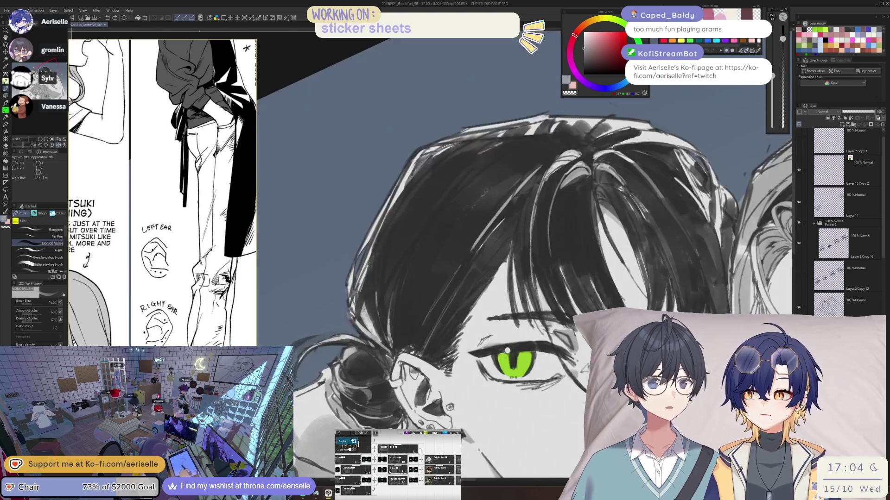
left_click_drag(772, 76, 772, 88)
left_click_drag(448, 375, 452, 384)
scroll(510, 352, "down", 2)
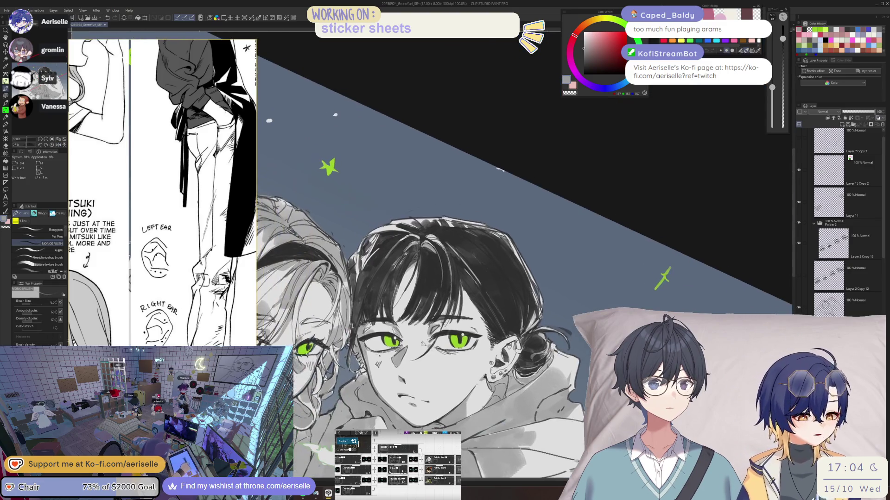
scroll(417, 324, "up", 4)
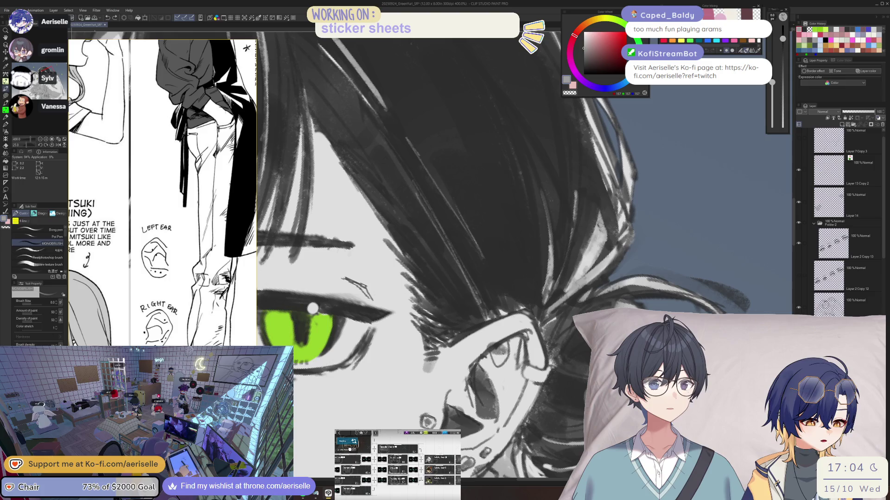
- Erase the stray lines around the ear with a size 25 eraser
key("o")
key("e")
key("bracketright")
key("bracketright")
key("bracketright")
mouse_move(496, 366)
left_mouse_down()
mouse_move(473, 426)
mouse_move(445, 418)
left_mouse_up()
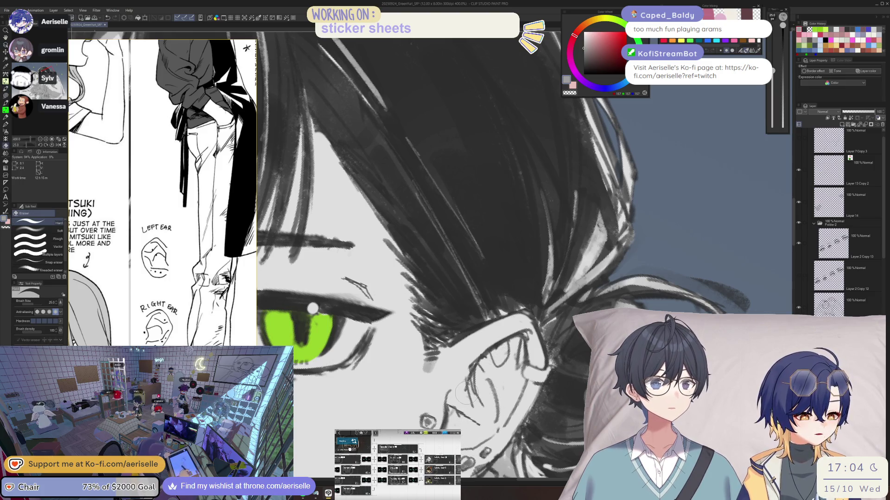
key("o")
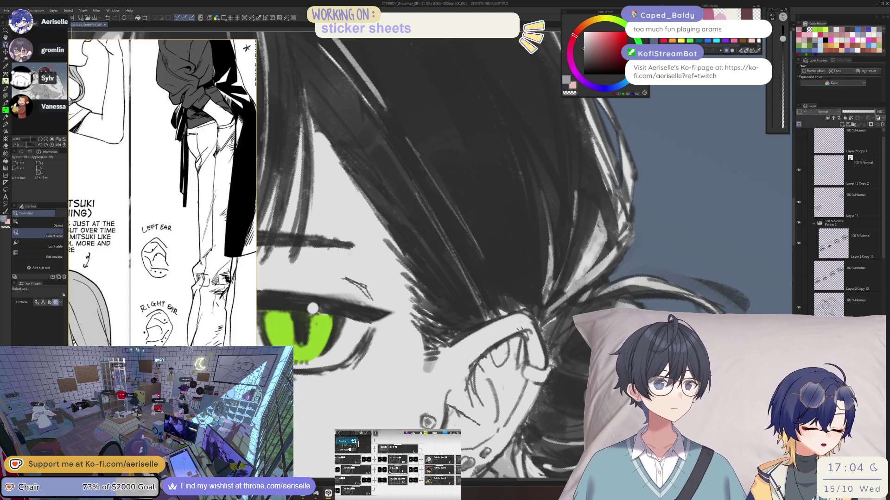
key("b")
- Paint grey shading around the ear with MONOBRUSH
key("minus")
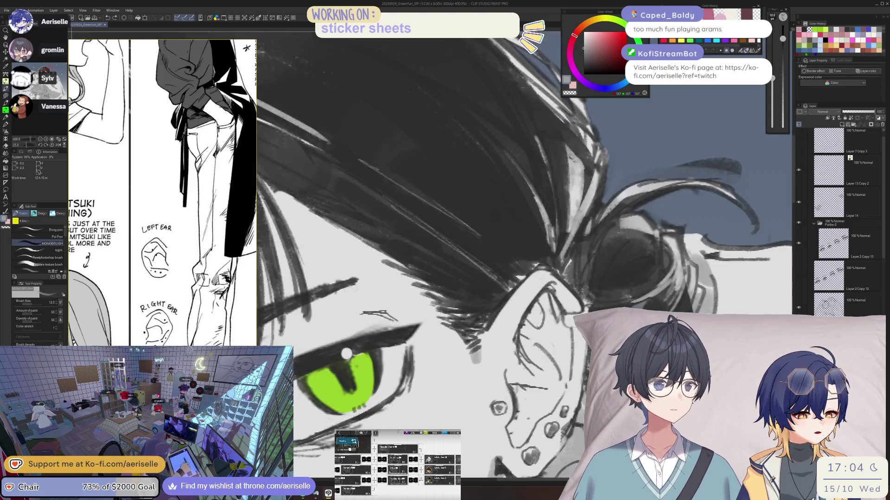
mouse_move(556, 292)
left_mouse_down()
mouse_move(519, 345)
mouse_move(519, 375)
left_mouse_up()
left_click_drag(553, 320, 537, 343)
mouse_move(535, 385)
left_mouse_down()
mouse_move(509, 440)
mouse_move(531, 422)
left_mouse_up()
- Add small dark shading strokes beside the ear
key("ctrl+alt+0")
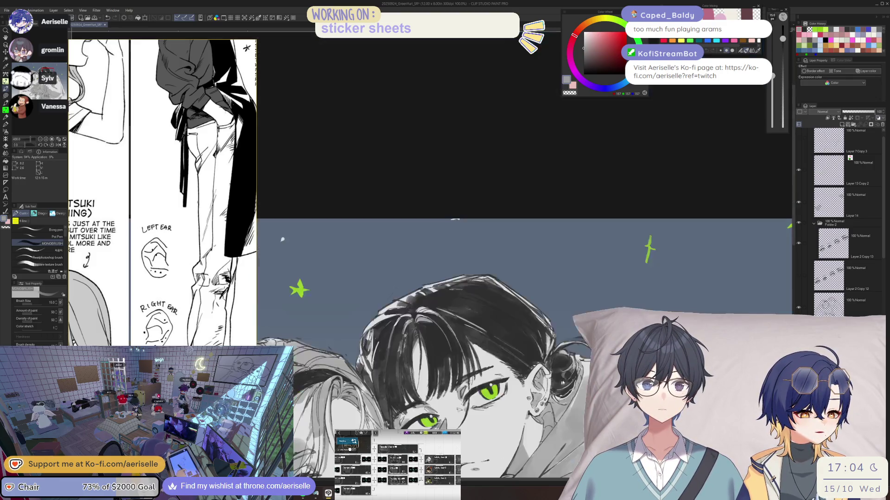
scroll(642, 265, "up", 3)
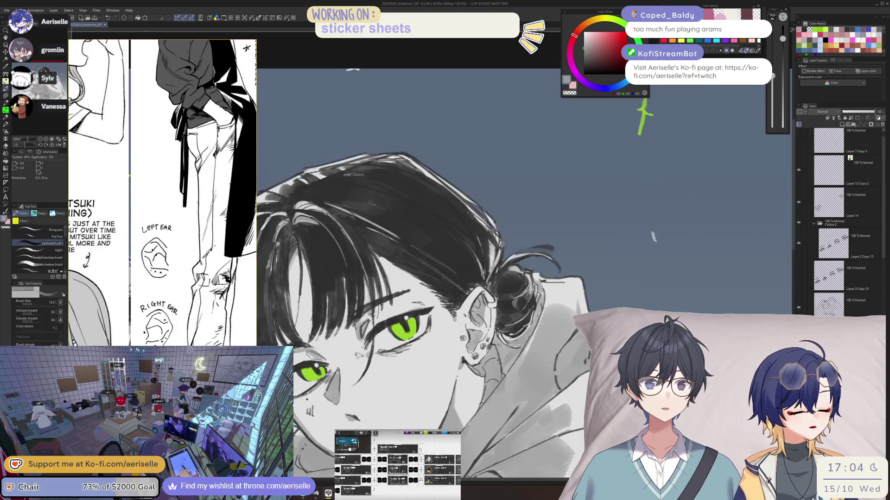
mouse_move(478, 288)
left_mouse_down()
mouse_move(464, 304)
mouse_move(492, 309)
left_mouse_up()
left_click_drag(514, 371, 541, 335)
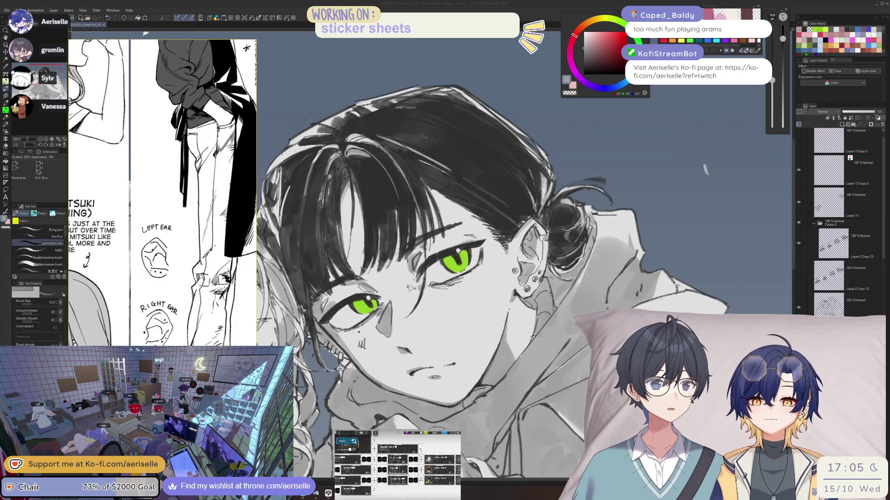
- Select the bottom layer, sample a dark grey and set the brush to size 6
key("alt+Tab")
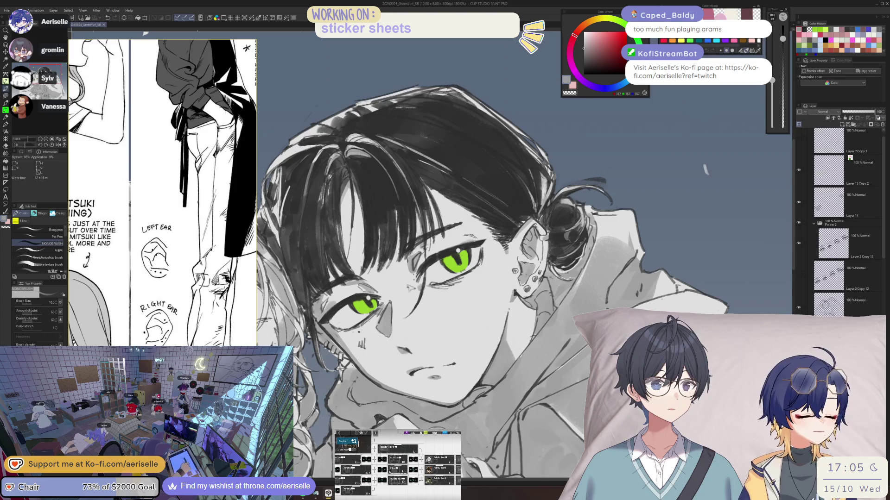
key("ctrl+minus")
key("ctrl+minus")
key("ctrl+minus")
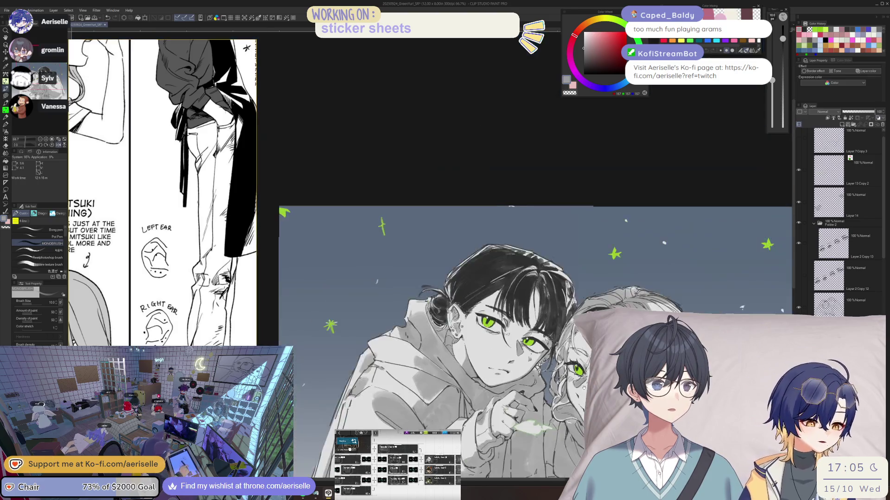
key("ctrl+plus")
key("ctrl+plus")
key("ctrl+plus")
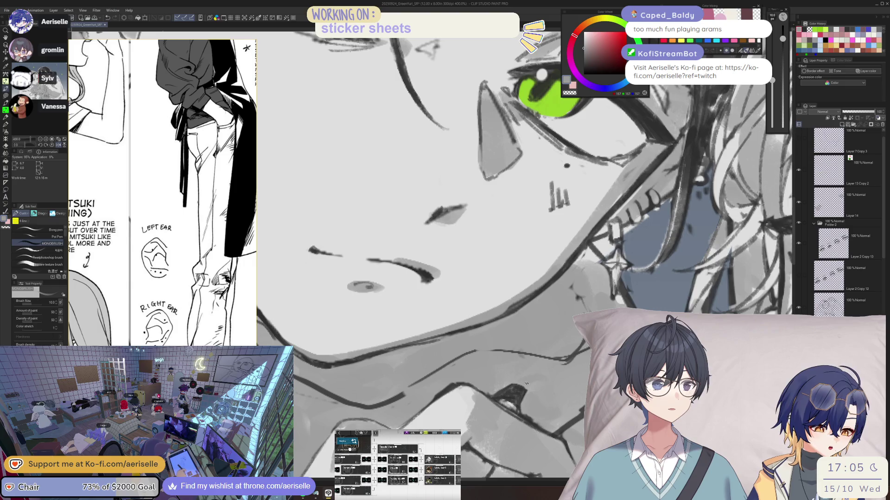
key("bracketleft")
key("bracketleft")
left_click(857, 303)
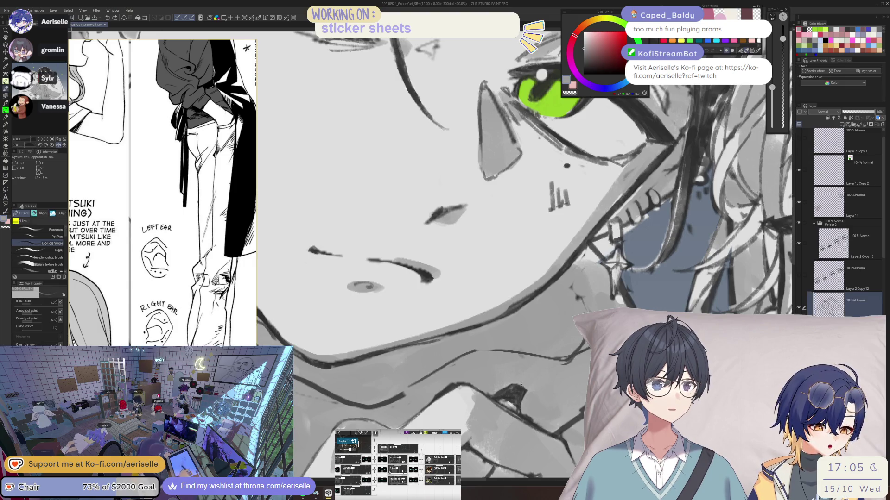
left_click(579, 345, "alt")
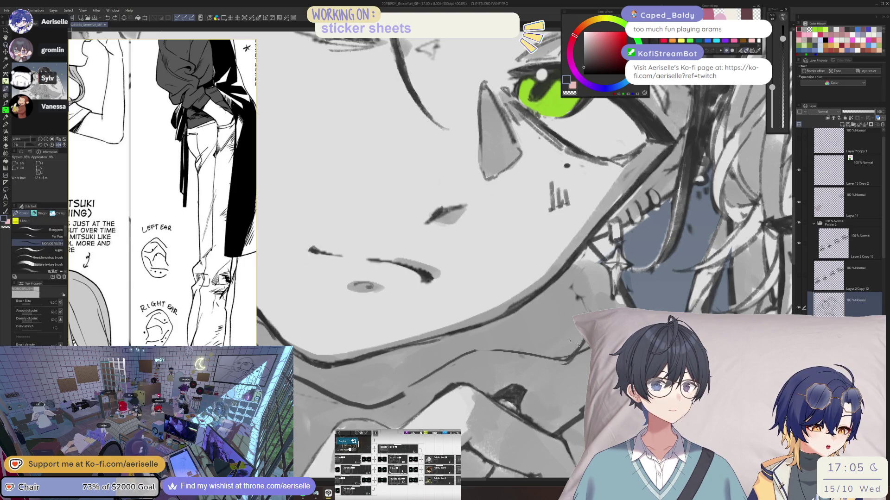
left_click_drag(782, 39, 782, 27)
- Shrink the eraser to 6 and touch up the chin line work
key("ctrl+minus")
key("ctrl+minus")
key("ctrl+minus")
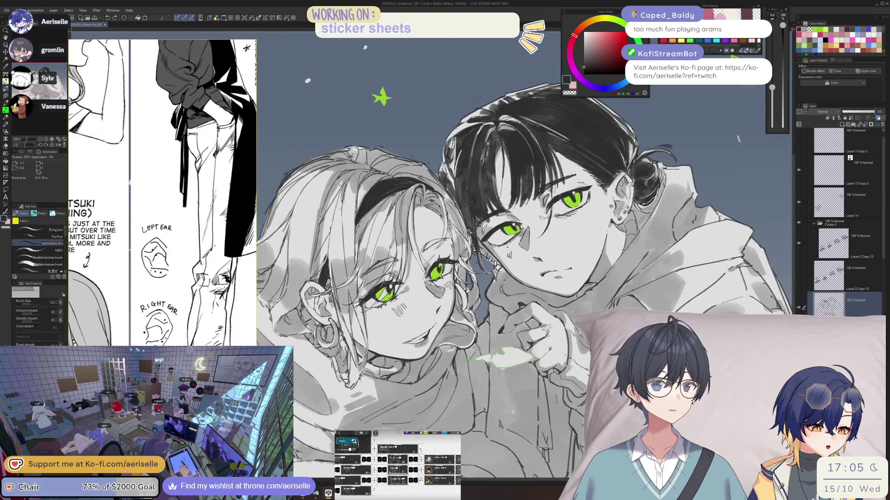
scroll(492, 351, "up", 5)
key("e")
key("bracketleft")
key("bracketleft")
key("bracketleft")
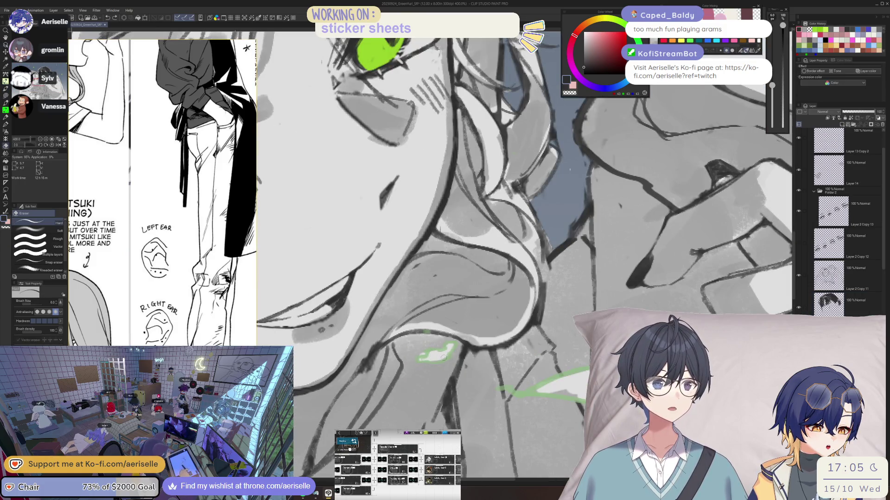
key("b")
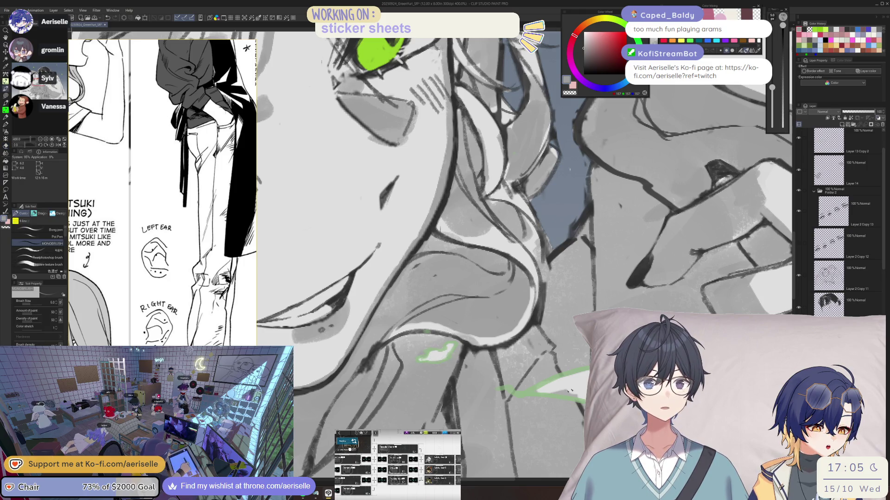
- Alternate Eraser (Hard) and MONOBRUSH to retouch the hand area in dark grey
key("e")
left_click_drag(571, 394, 524, 394)
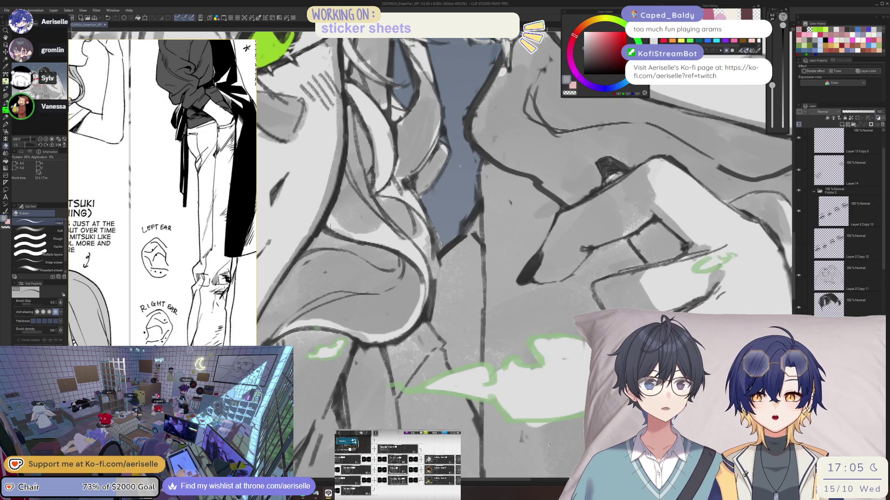
key("b")
left_click_drag(602, 324, 533, 352)
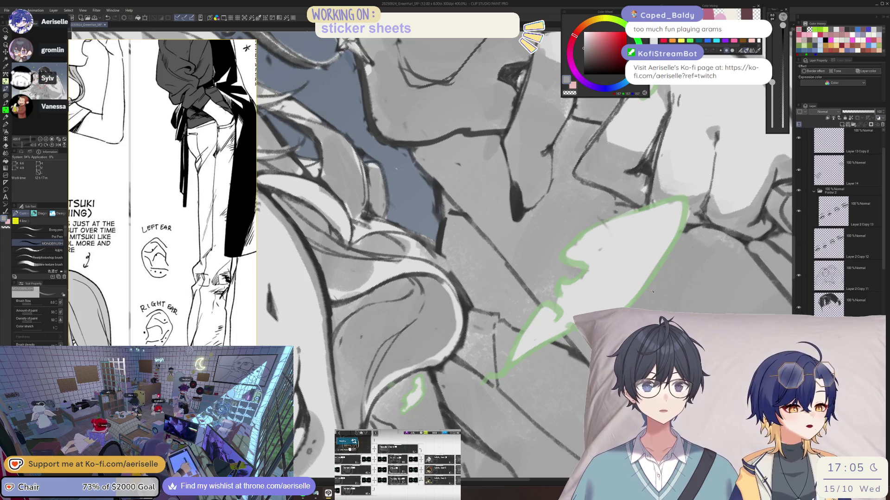
key("e")
left_click_drag(591, 274, 534, 327)
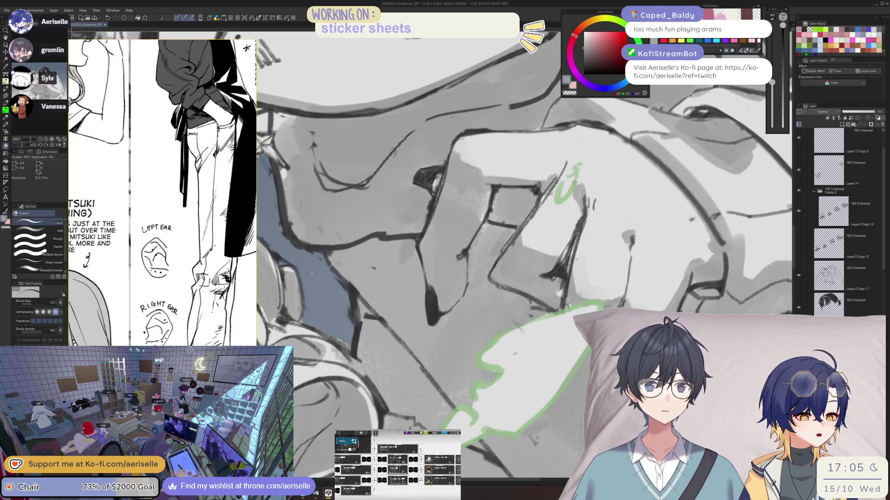
key("b")
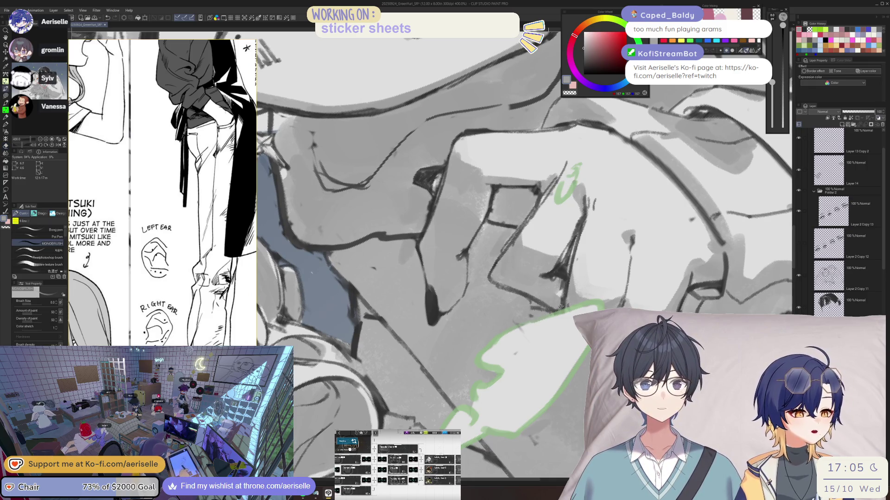
key("ctrl+0")
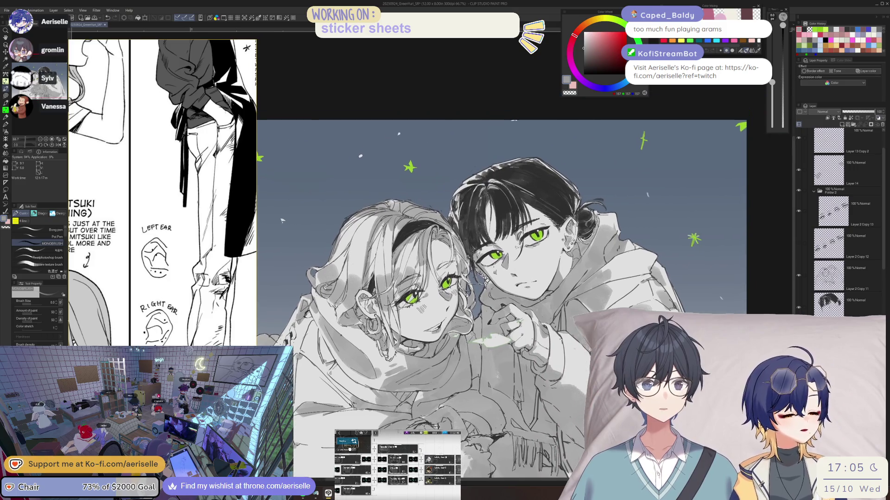
- Fit and unmirror the artwork, adjusting the brush size with the bracket keys
scroll(522, 326, "up", 5)
key("ctrl+0")
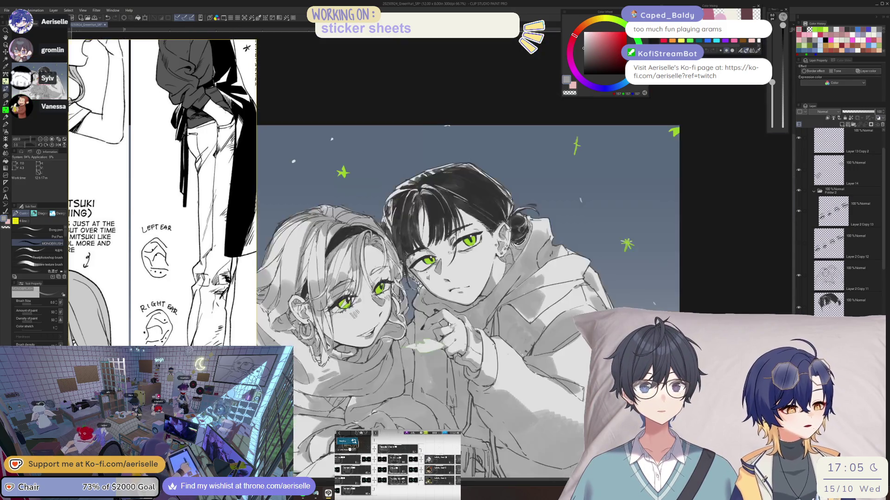
key("h")
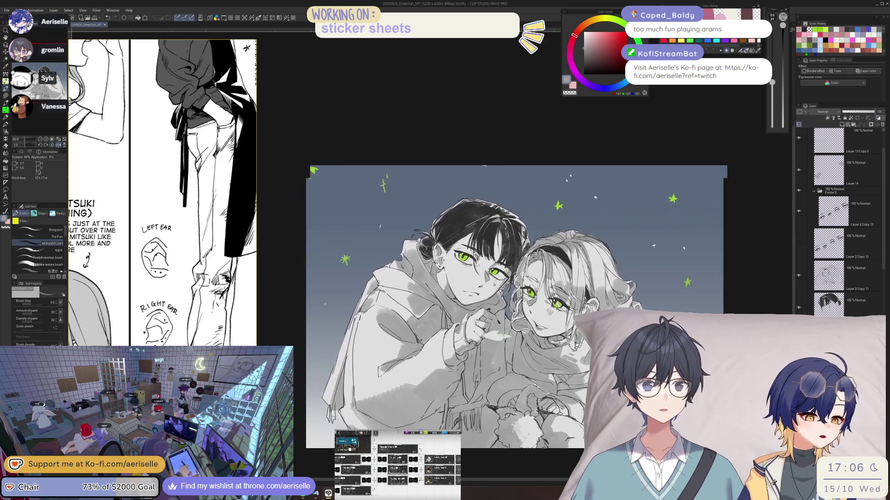
scroll(408, 342, "up", 5)
key("bracketright")
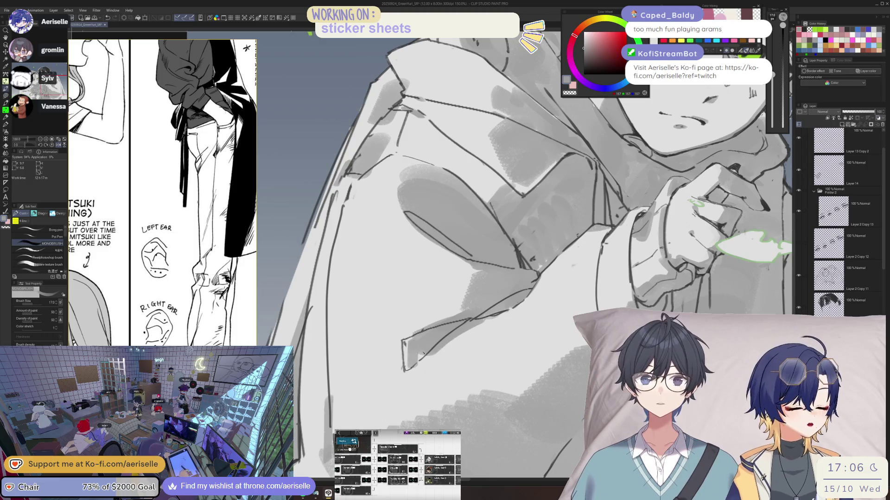
key("bracketright")
key("bracketright")
scroll(419, 345, "down", 2)
scroll(420, 345, "down", 5)
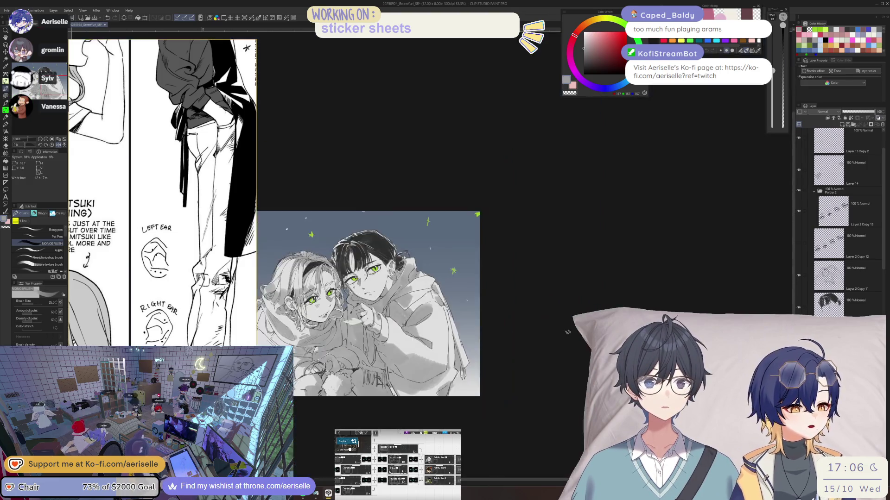
scroll(448, 283, "up", 5)
key("bracketleft")
key("bracketleft")
key("bracketleft")
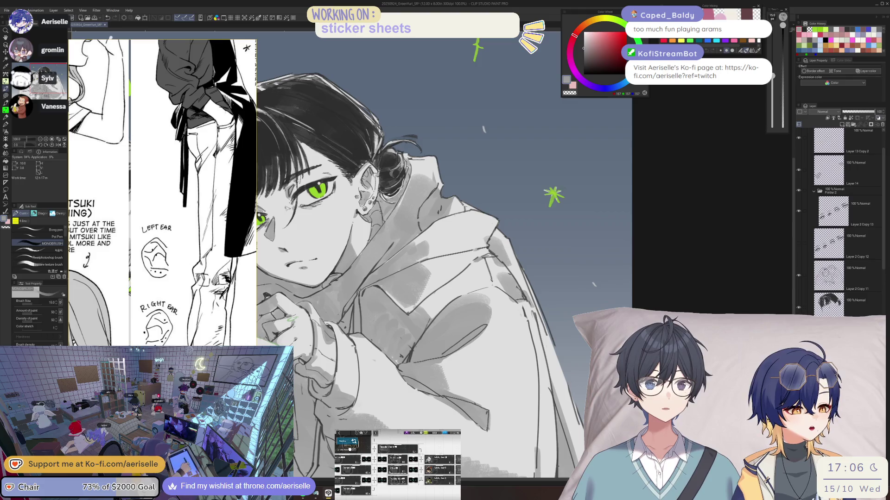
scroll(419, 278, "down", 3)
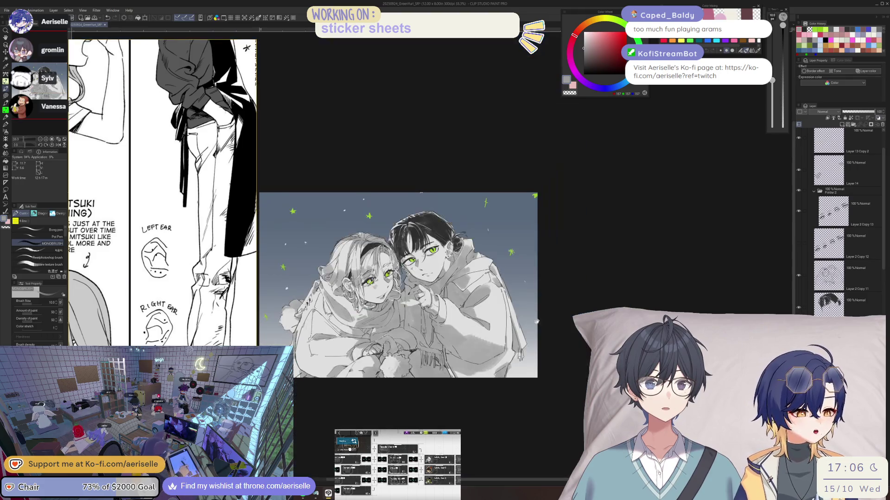
scroll(449, 333, "up", 5)
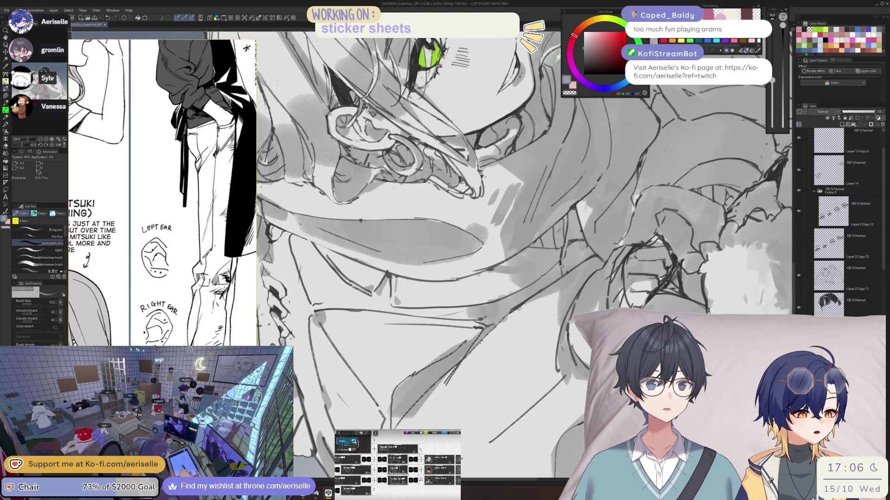
- Rotate and zoom in to inspect the girl's face up close
left_click_drag(453, 363, 507, 297)
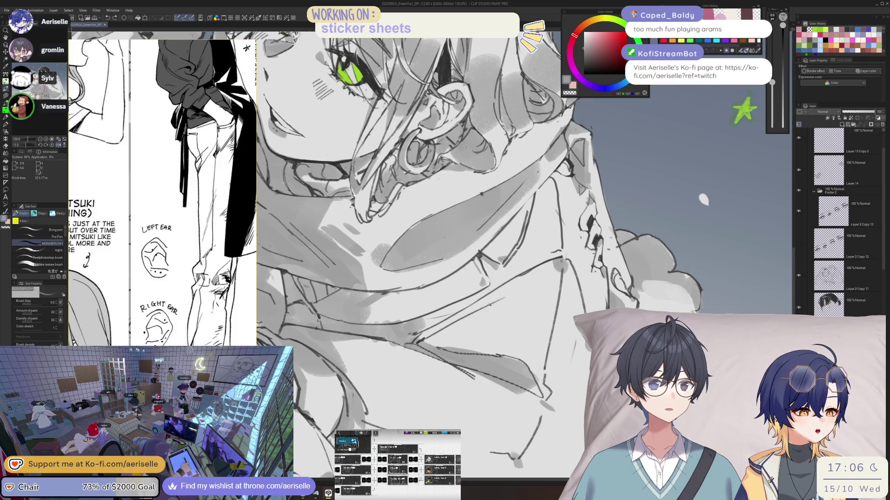
key("ctrl+0")
left_click_drag(556, 232, 598, 288)
key("ctrl+alt+0")
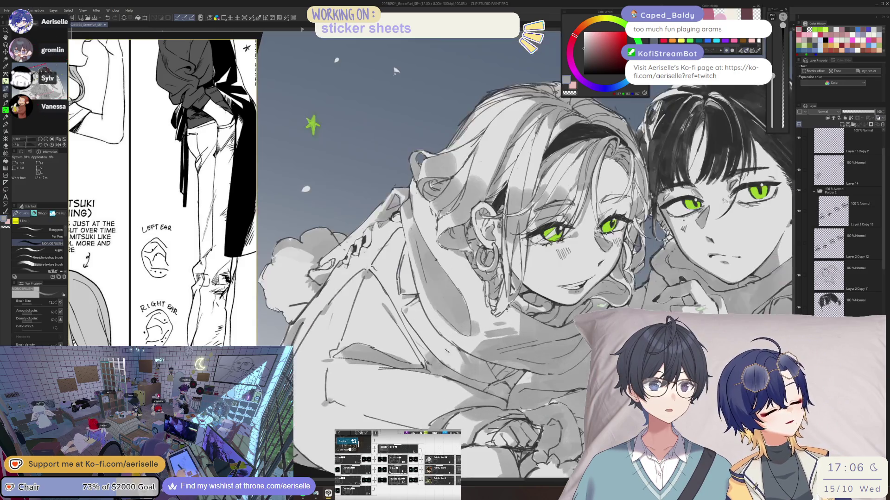
key("ctrl+plus")
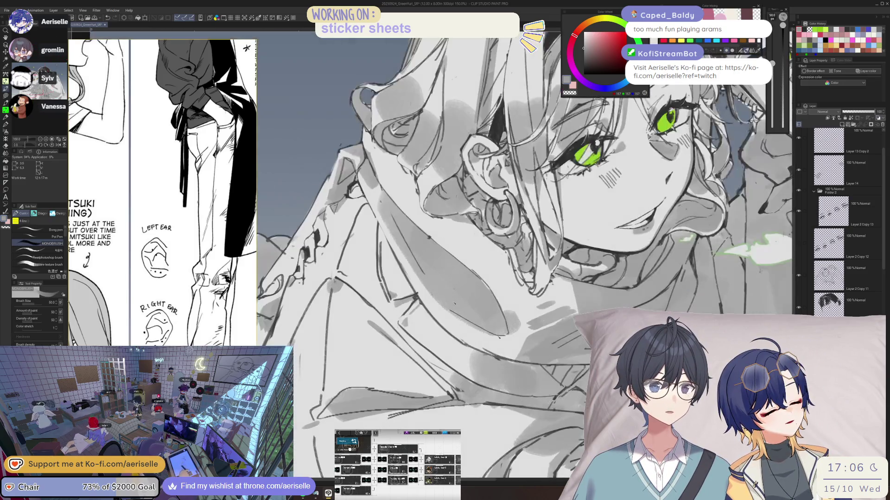
key("ctrl+0")
scroll(502, 350, "up", 3)
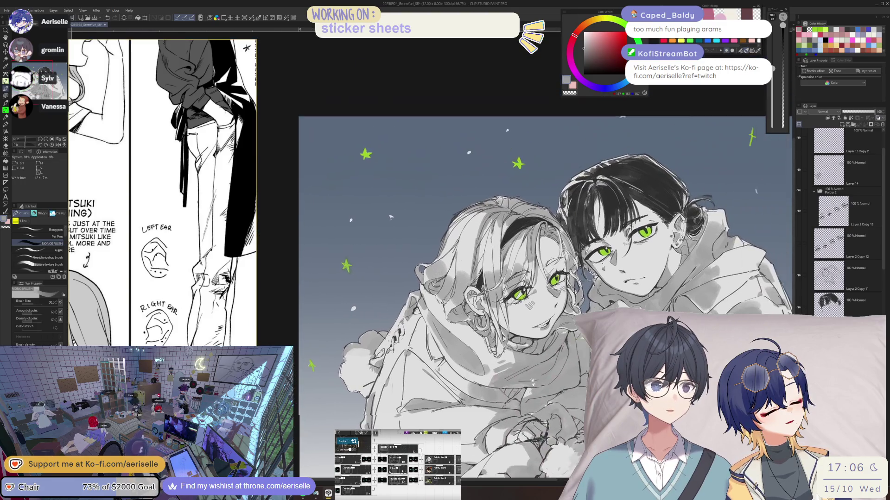
scroll(290, 205, "down", 3)
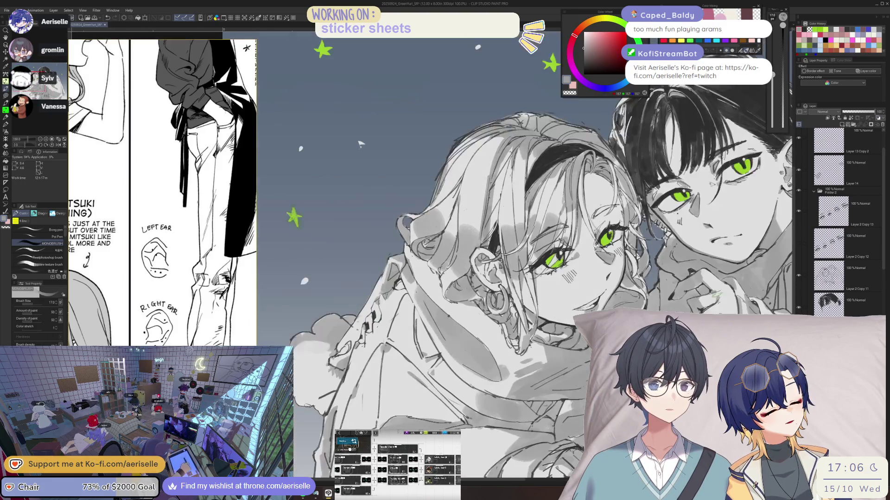
scroll(290, 205, "up", 2)
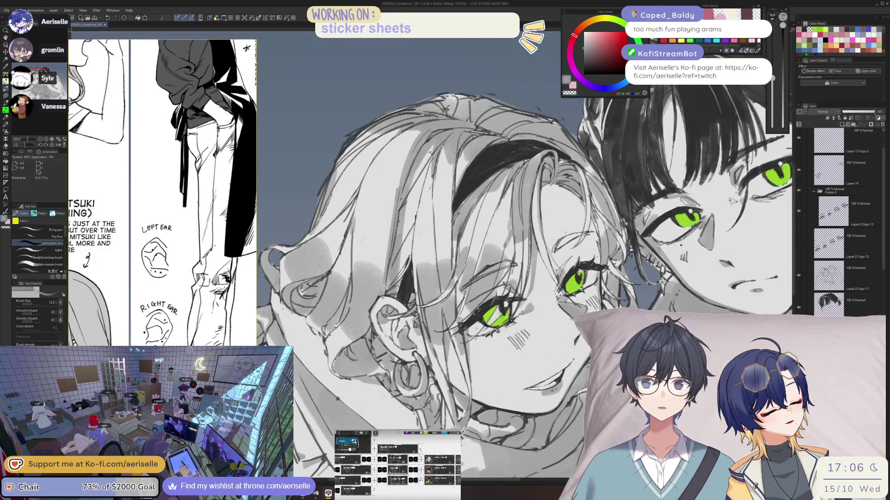
scroll(278, 209, "down", 3)
scroll(270, 211, "up", 1)
scroll(579, 348, "up", 3)
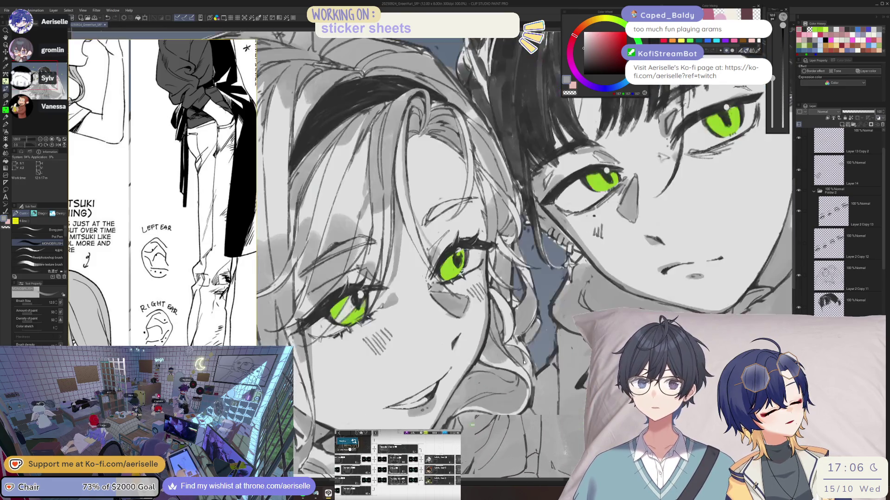
scroll(528, 236, "down", 3)
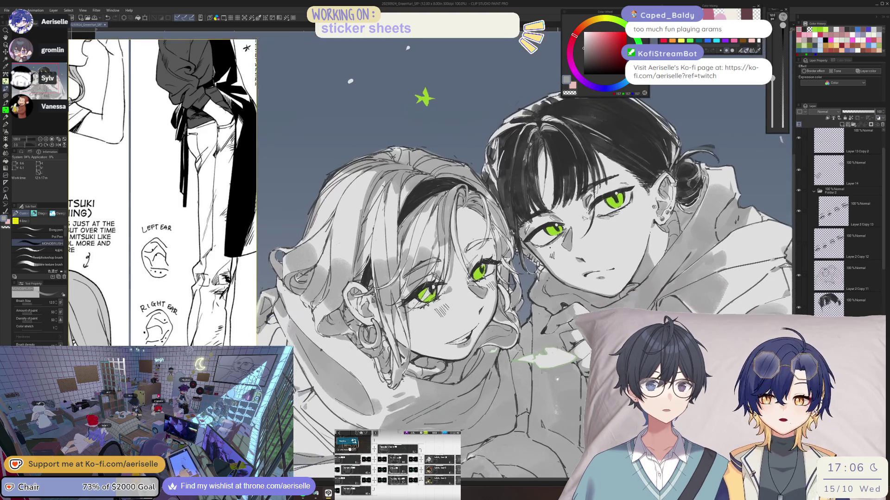
scroll(556, 383, "down", 1)
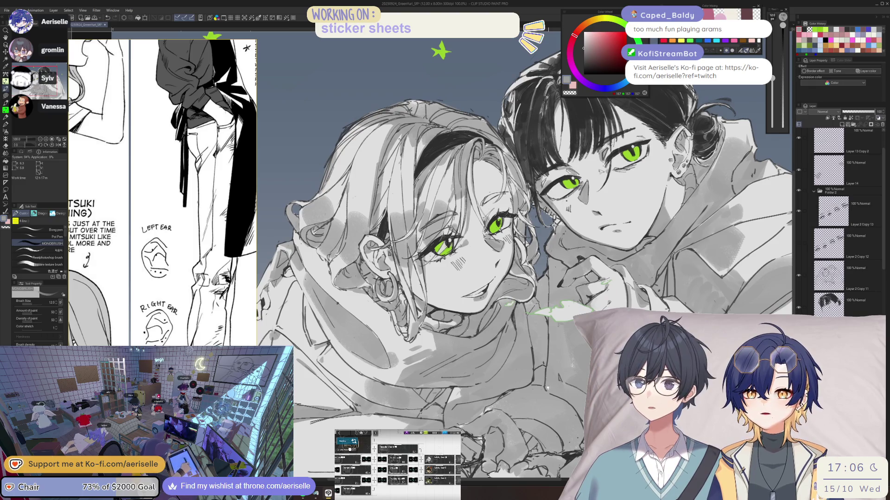
scroll(540, 346, "up", 3)
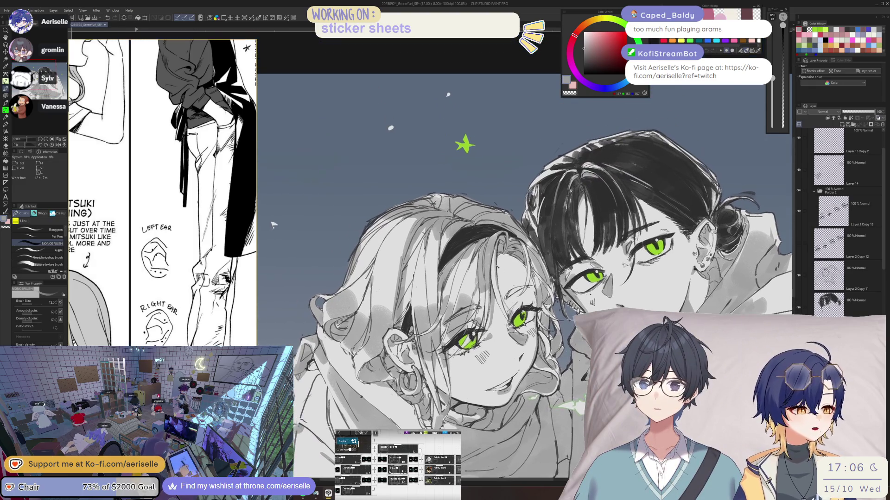
- Pan and rotate across the drawing to inspect the second character
mouse_move(457, 287)
left_mouse_down()
mouse_move(546, 363)
mouse_move(555, 280)
left_mouse_up()
left_click_drag(263, 204, 278, 105)
scroll(278, 104, "down", 5)
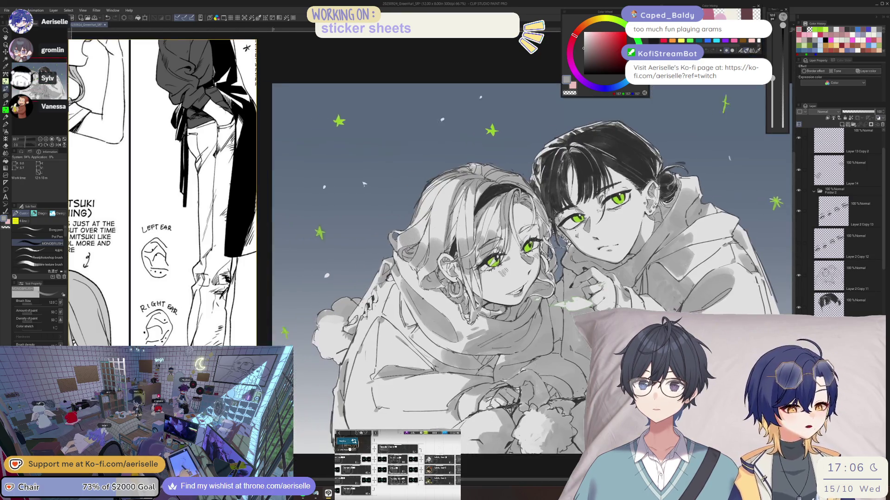
scroll(361, 65, "up", 5)
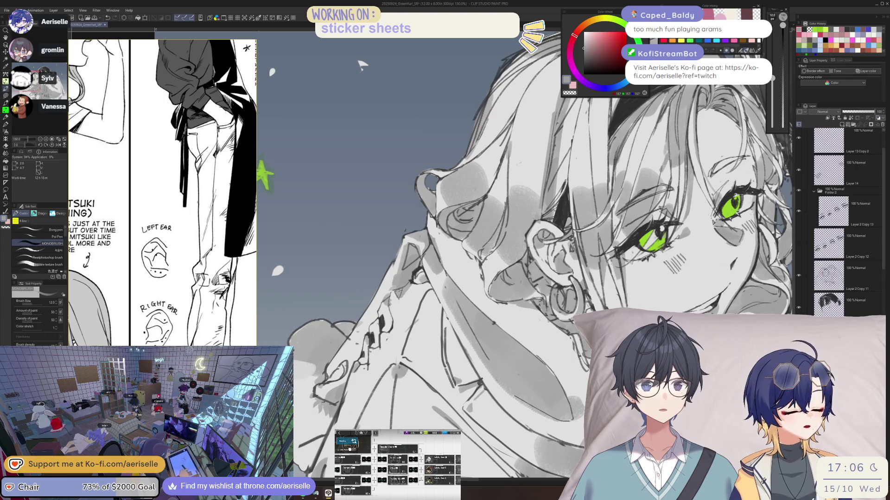
left_click_drag(362, 65, 301, 49)
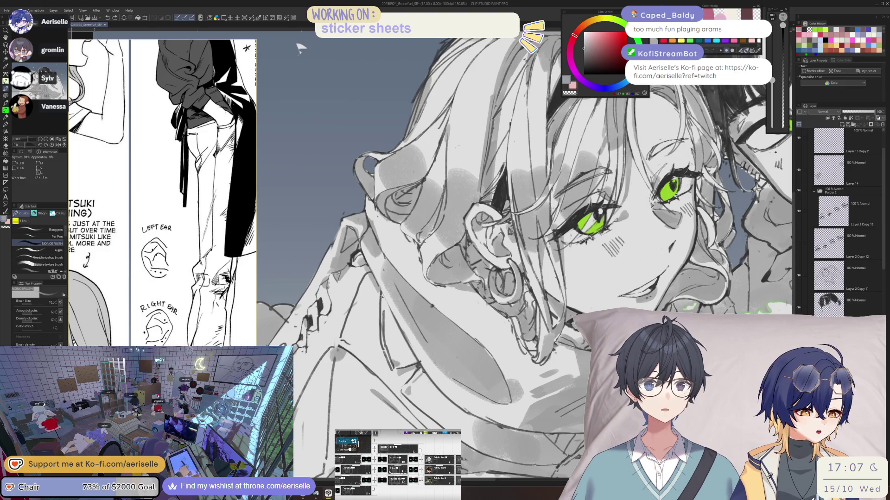
key("ctrl+0")
scroll(406, 341, "up", 3)
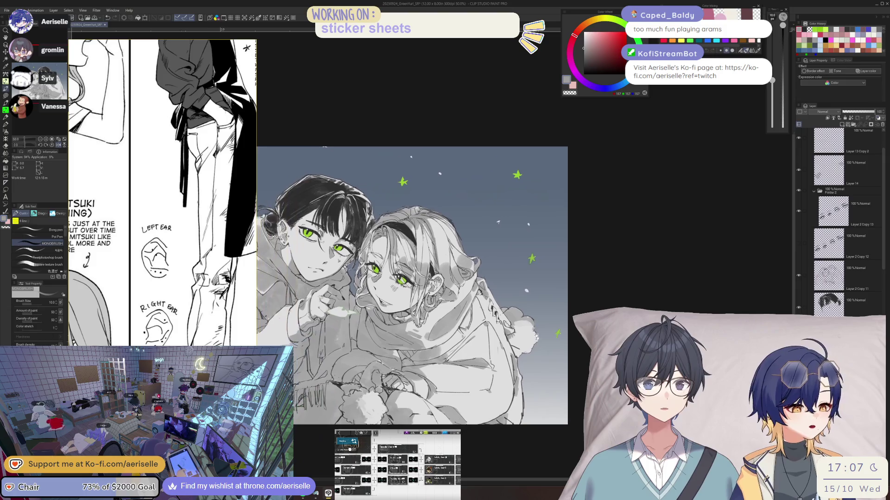
left_click_drag(539, 115, 323, 115)
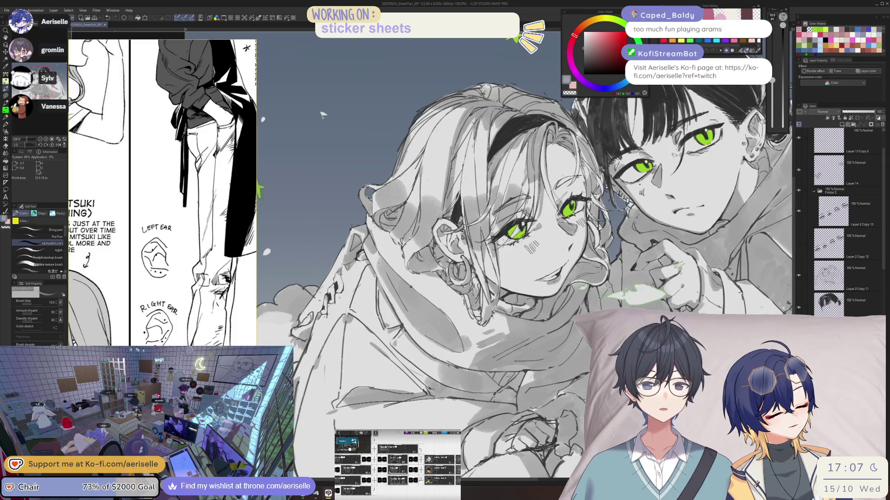
scroll(550, 384, "down", 4)
left_click_drag(549, 384, 570, 353)
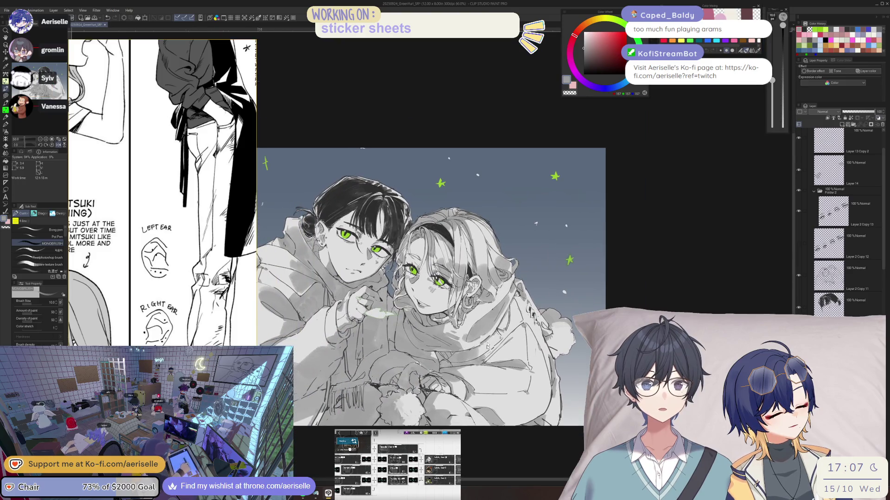
scroll(487, 346, "up", 3)
- Mirror the canvas to check balance, toggling Eraser and back to MONOBRUSH
key("h")
scroll(494, 335, "down", 2)
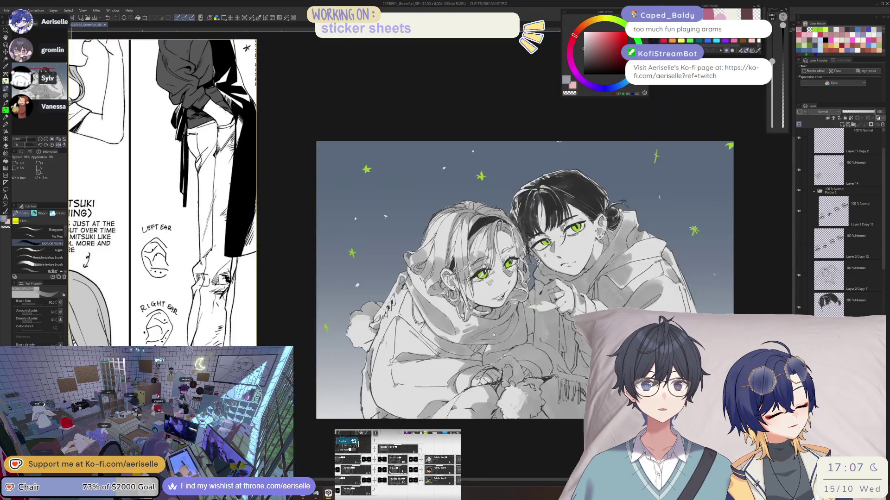
scroll(445, 331, "up", 3)
key("e")
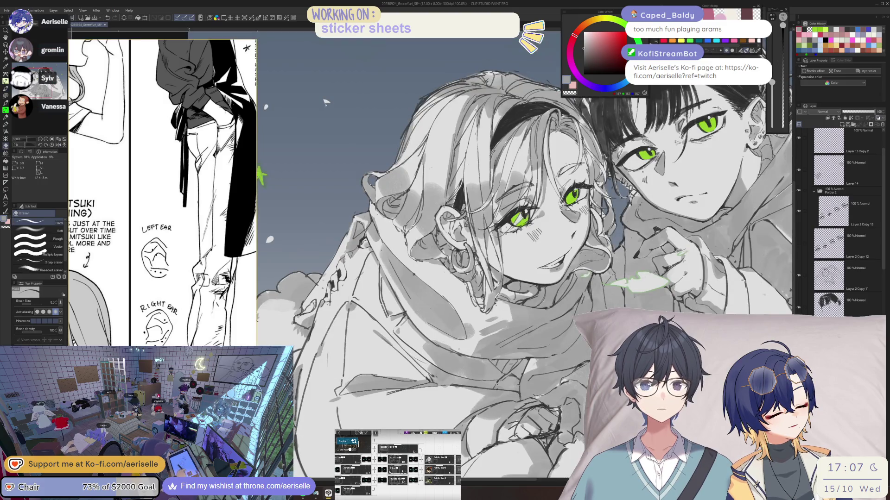
scroll(540, 343, "down", 3)
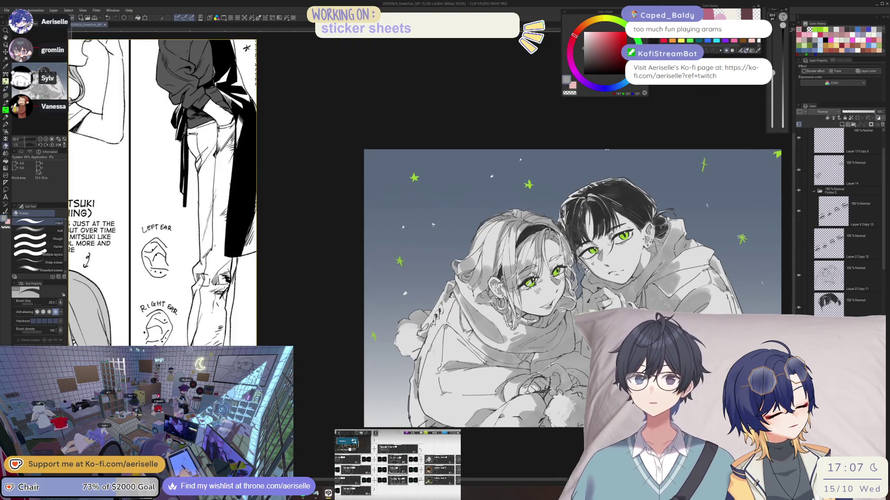
scroll(512, 347, "up", 3)
key("b")
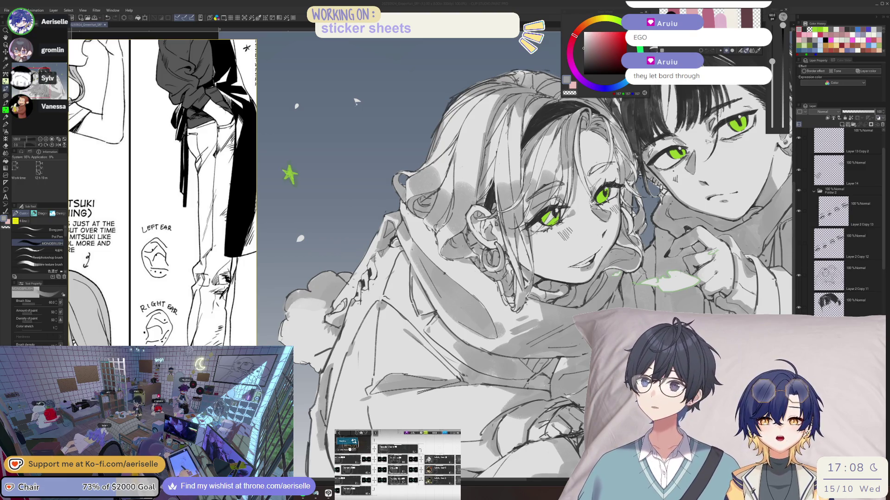
- Switch to the Spotify window playing IRIS OUT from Playlist#4
key("alt+Tab")
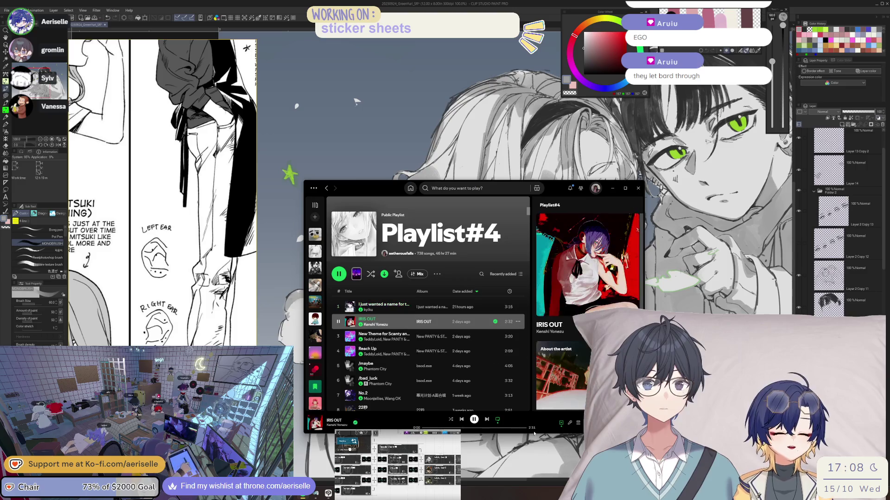
- Switch away from Spotify back to the Clip Studio Paint canvas
key("alt+Tab")
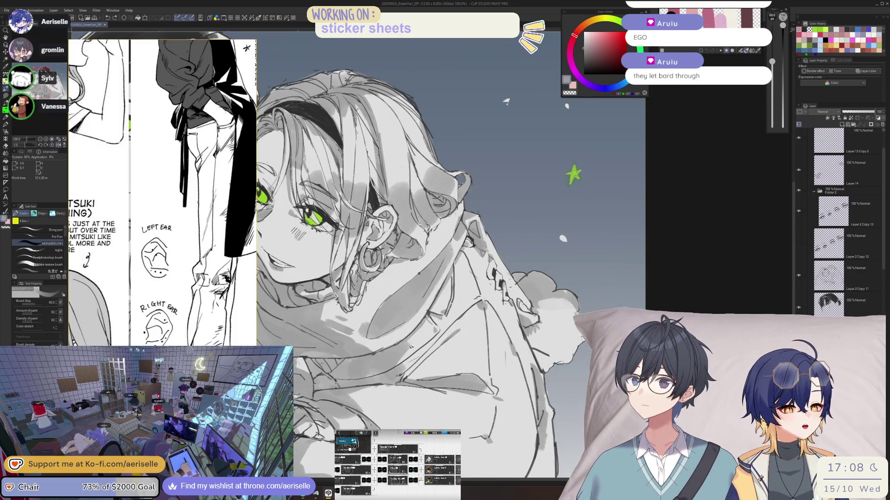
- Set the brush to 50, unmirror and tilt the view, then save with Ctrl+S
key("bracketleft")
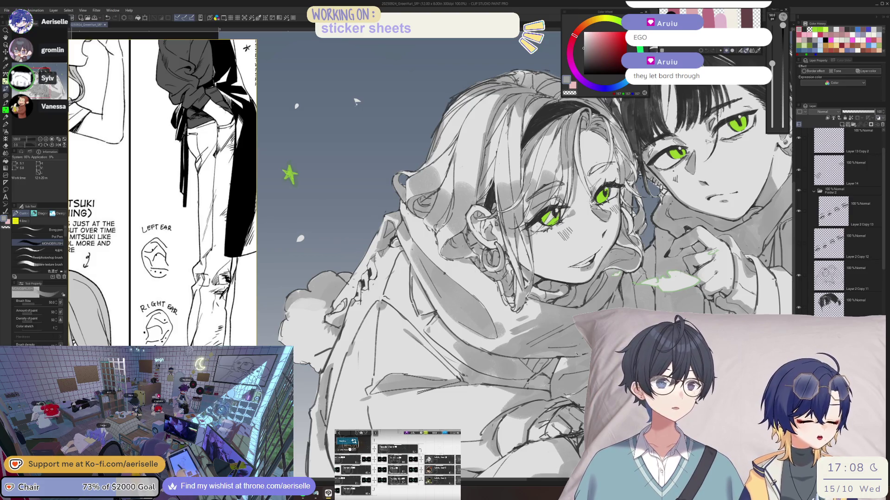
left_click_drag(357, 101, 295, 79)
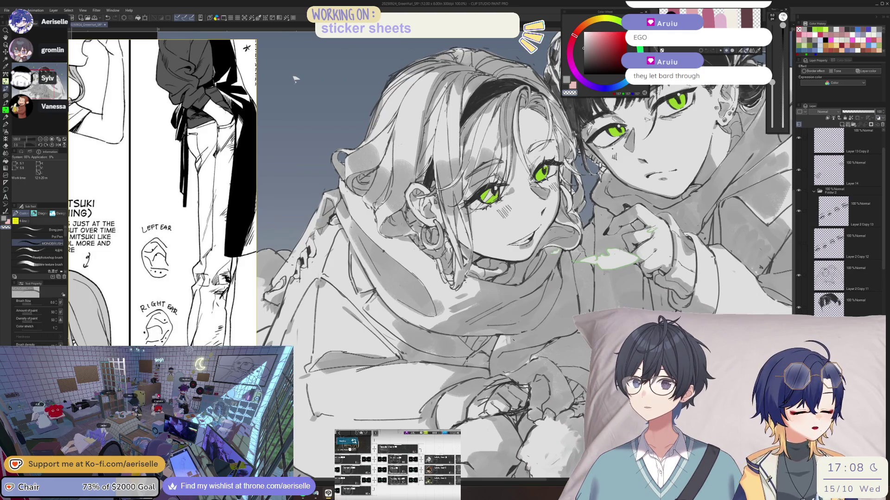
key("ctrl+0")
key("h")
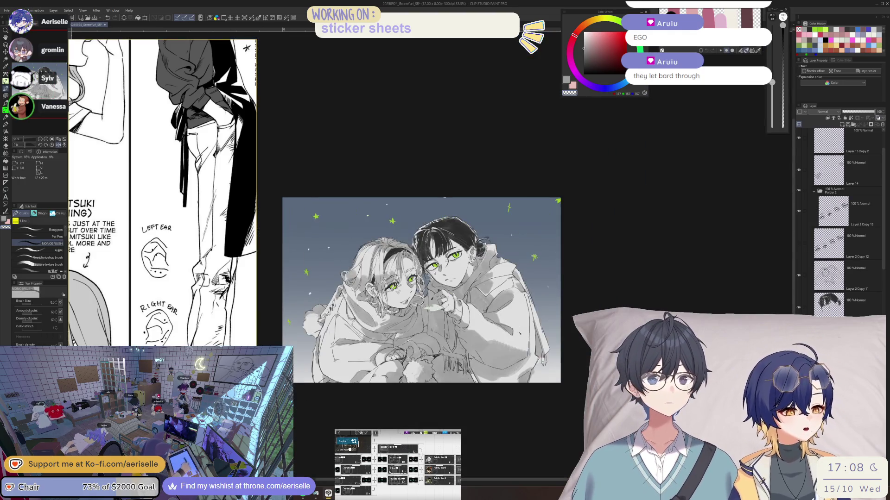
key("ctrl+alt+0")
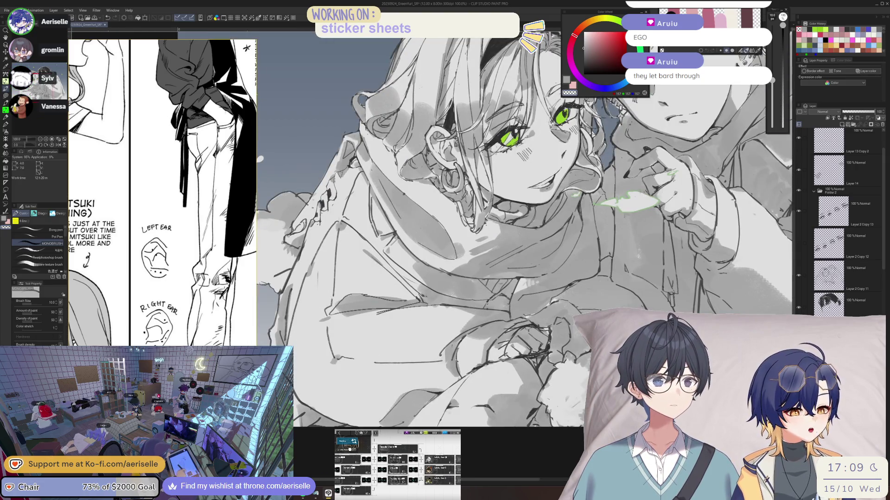
left_click_drag(260, 159, 296, 107)
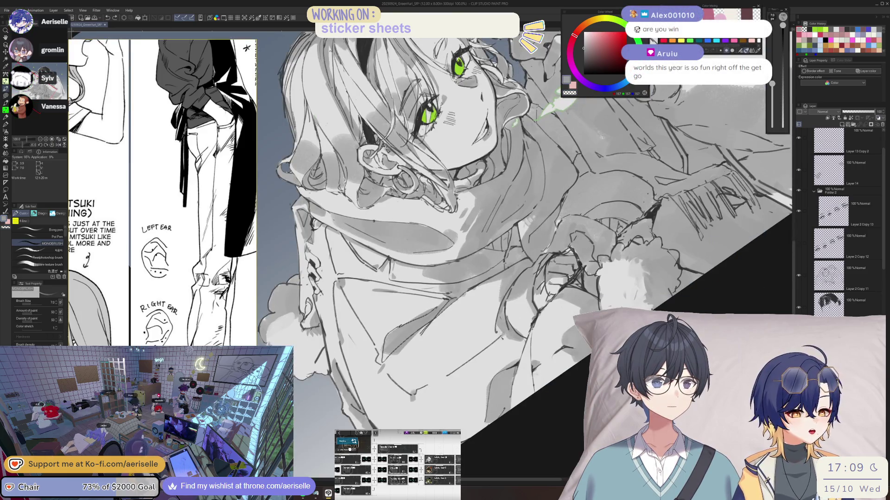
key("asciicircum")
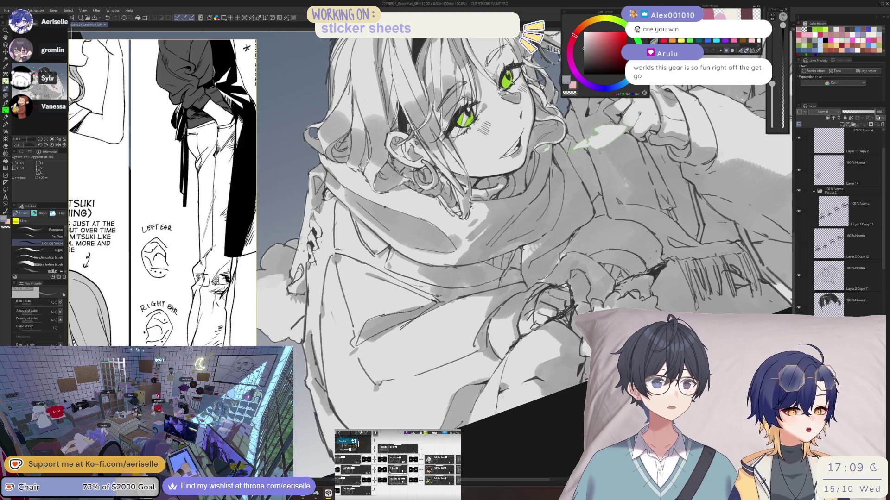
key("ctrl+s")
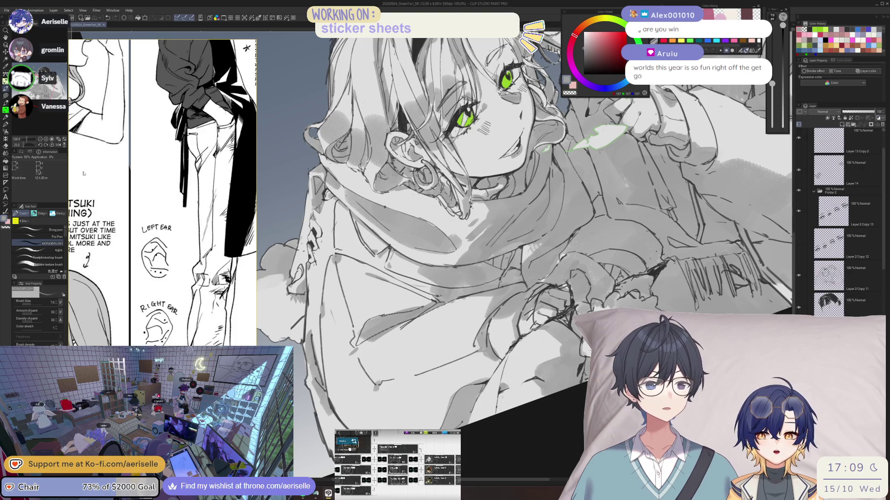
- Zoom and pan the Sub View reference board onto the pink-haired girl in her scarf
scroll(208, 234, "down", 5)
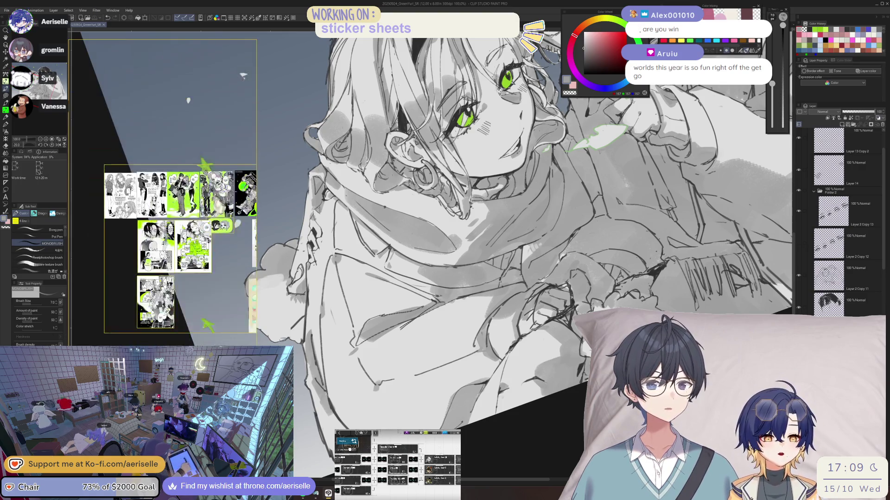
scroll(168, 232, "right", 3)
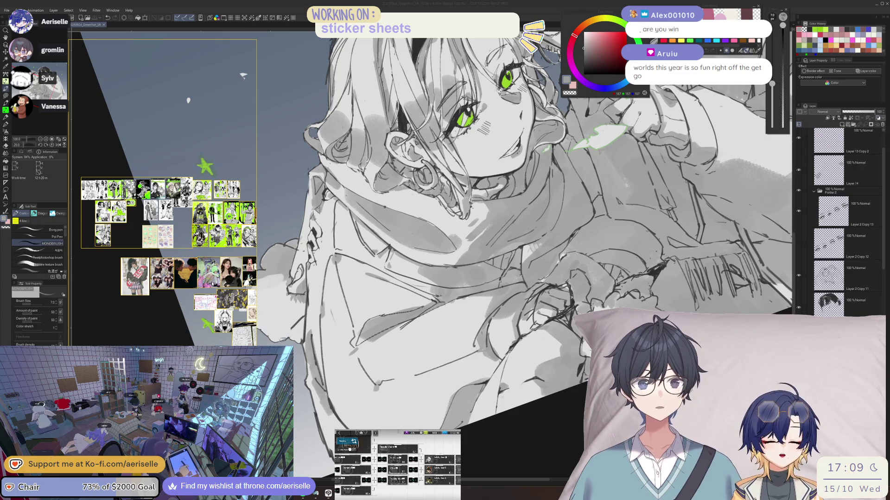
scroll(212, 283, "up", 3)
scroll(212, 284, "down", 2)
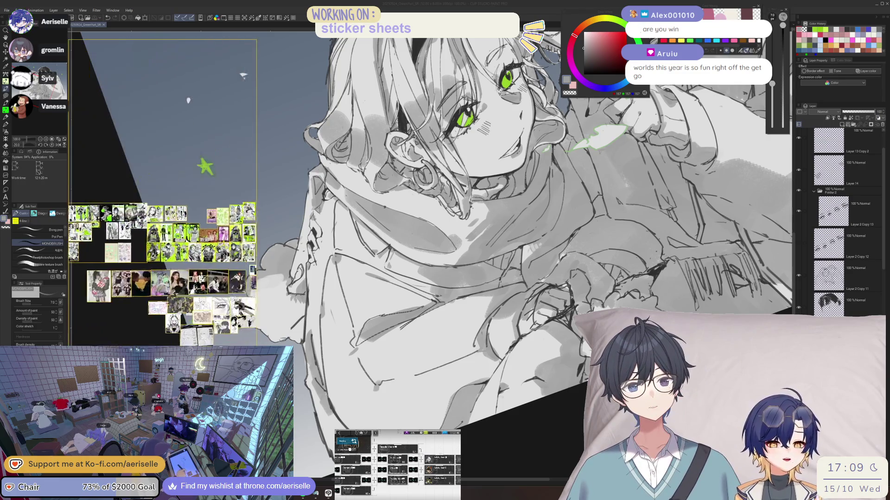
scroll(169, 275, "up", 3)
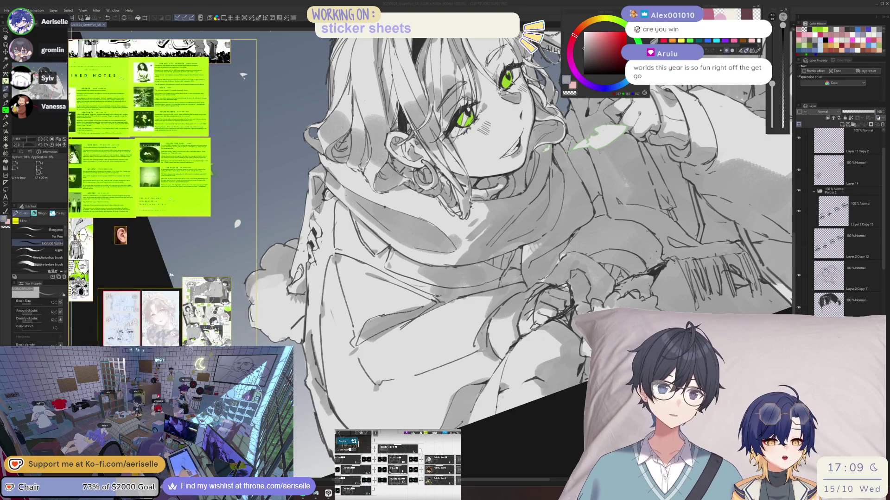
scroll(169, 275, "down", 2)
scroll(139, 301, "up", 1)
scroll(124, 319, "up", 2)
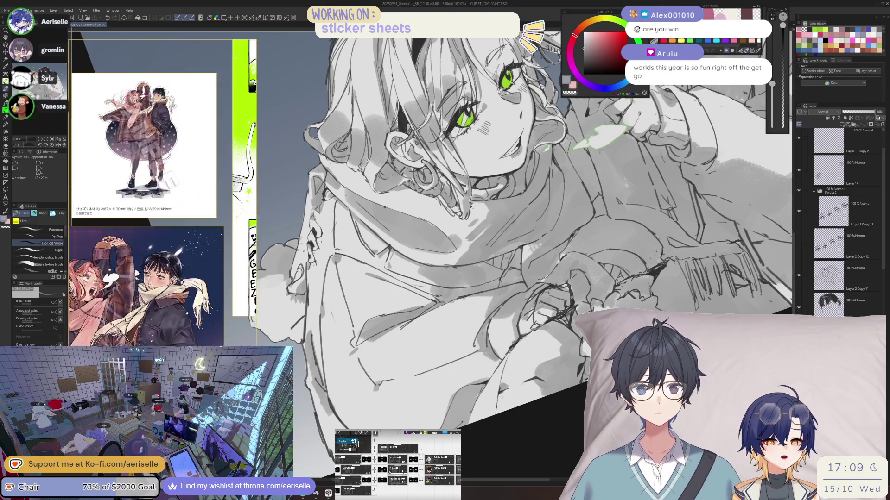
scroll(124, 320, "up", 2)
scroll(139, 287, "down", 2)
scroll(171, 259, "up", 4)
scroll(171, 259, "down", 3)
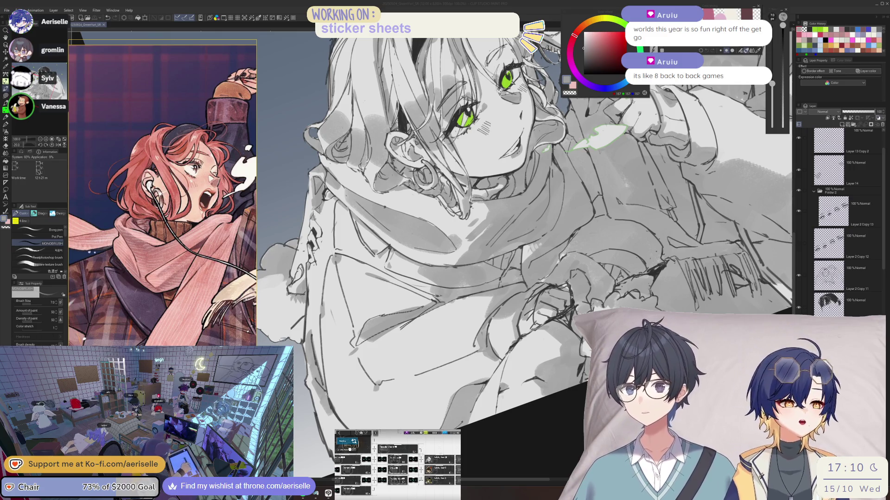
- Flip, rotate and zoom the canvas to check the drawing from new angles
left_click(477, 347)
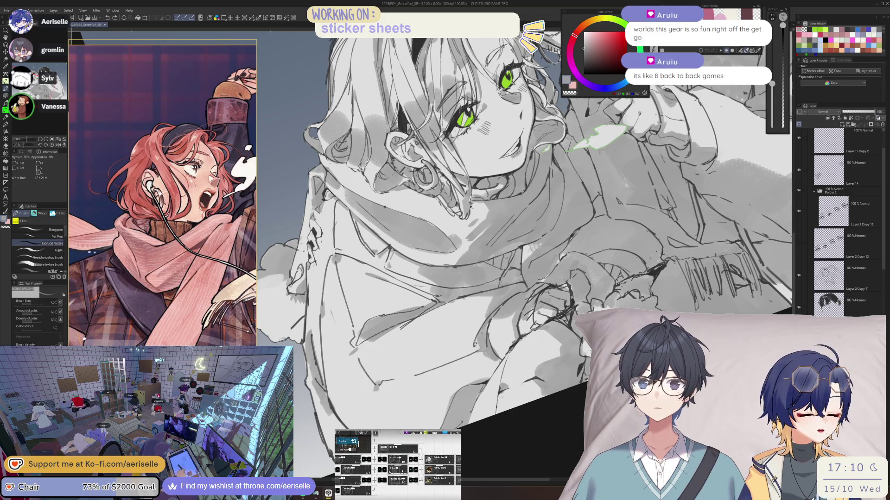
key("h")
key("ctrl+at")
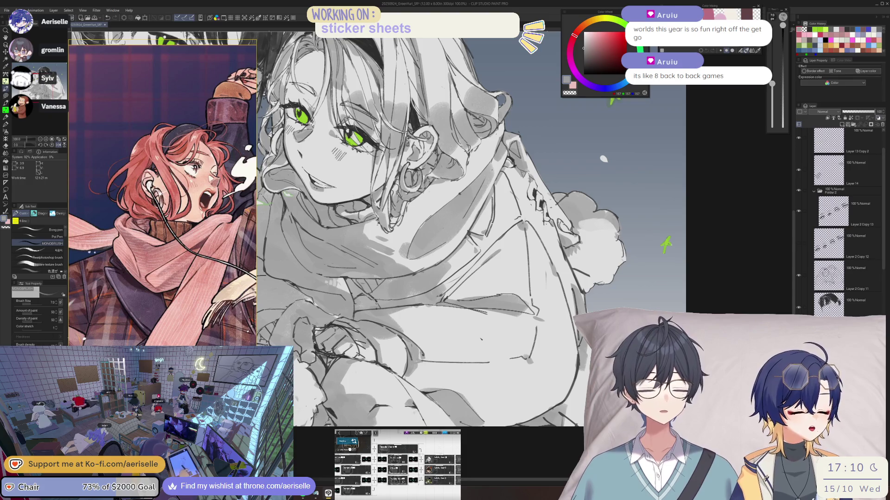
key("minus")
key("minus")
key("h")
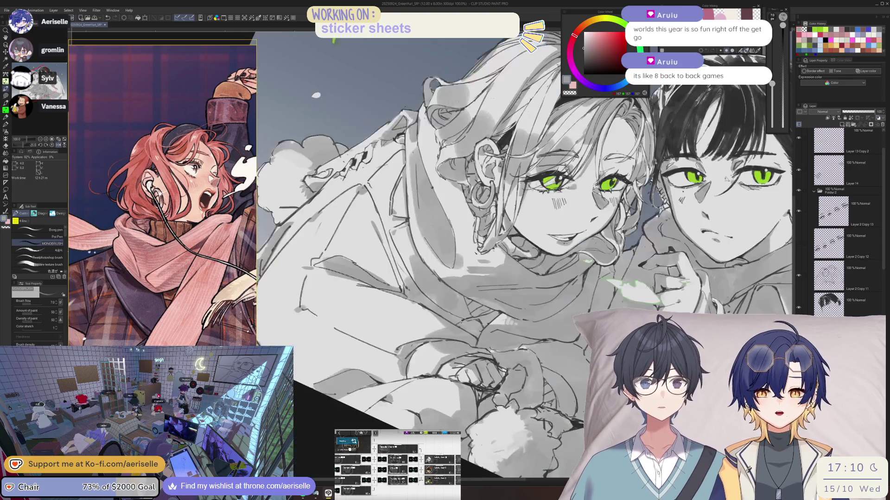
key("asciicircum")
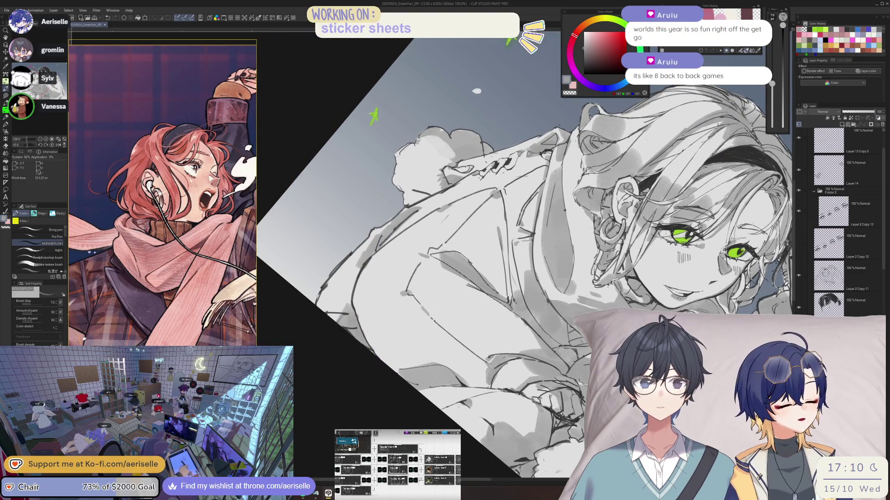
key("asciicircum")
key("asciicircum")
key("ctrl+0")
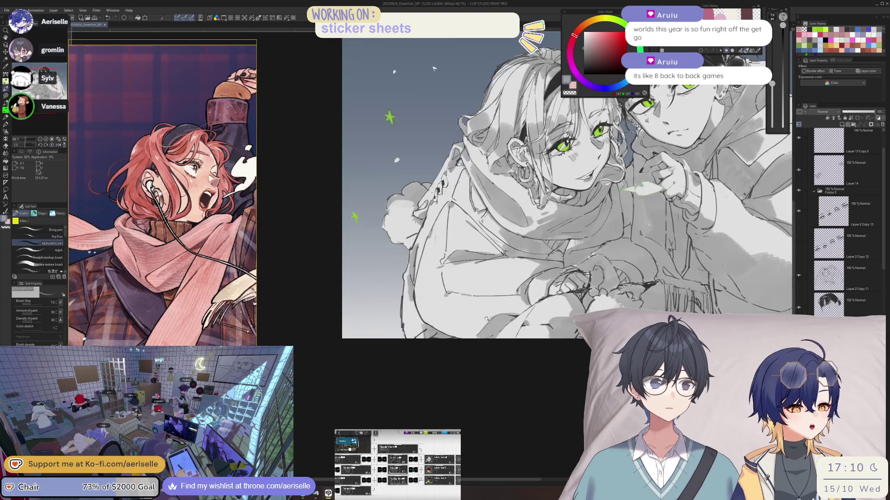
key("ctrl+plus")
key("minus")
key("ctrl+plus")
key("ctrl+plus")
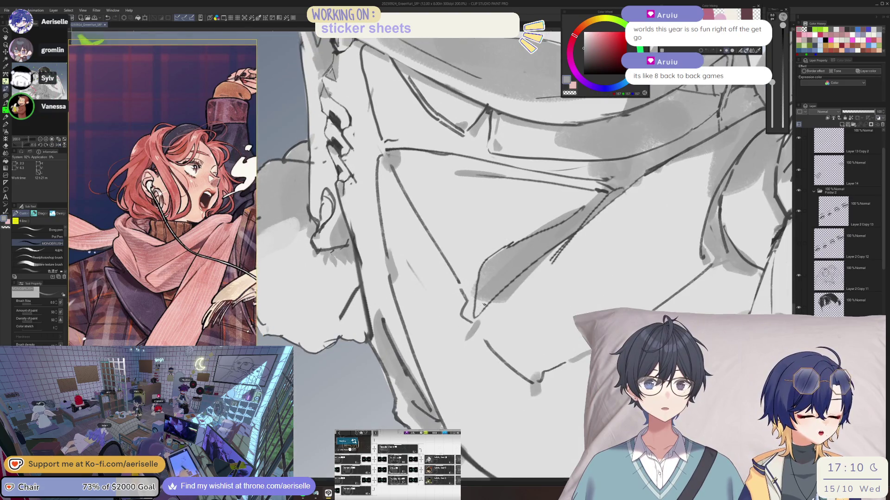
key("ctrl+minus")
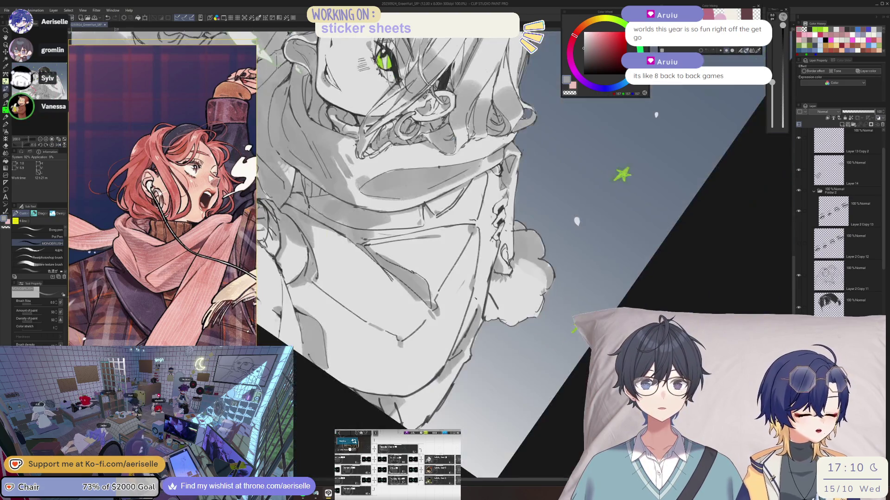
key("asciicircum")
key("asciicircum")
- Zoom onto the left girl and draw a thin fold line on her shoulder with the inking pen
scroll(365, 93, "up", 2)
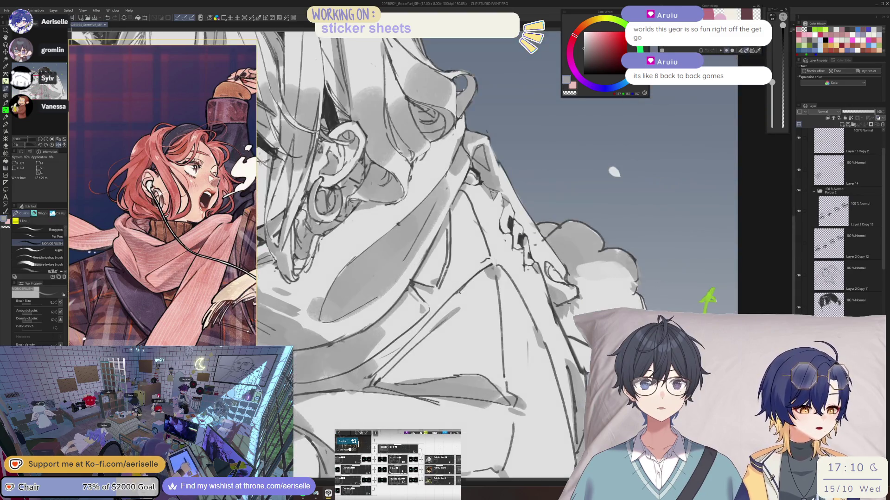
key("ctrl+minus")
key("ctrl+minus")
key("ctrl+minus")
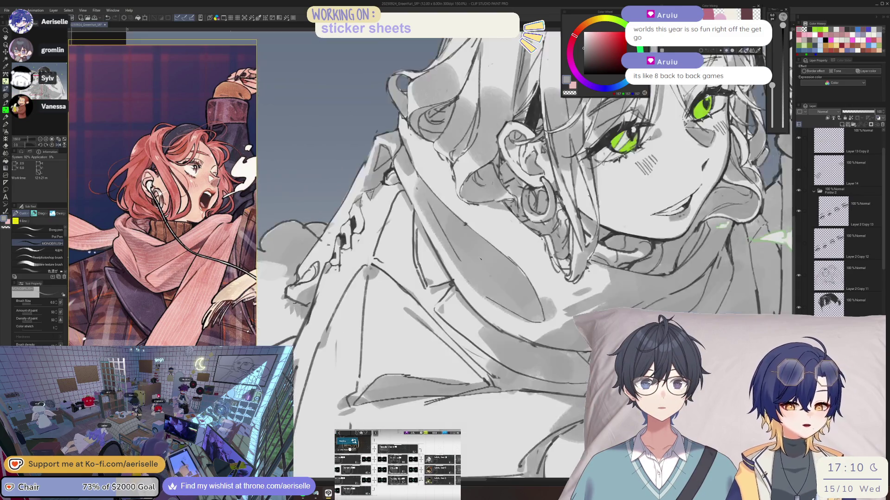
key("minus")
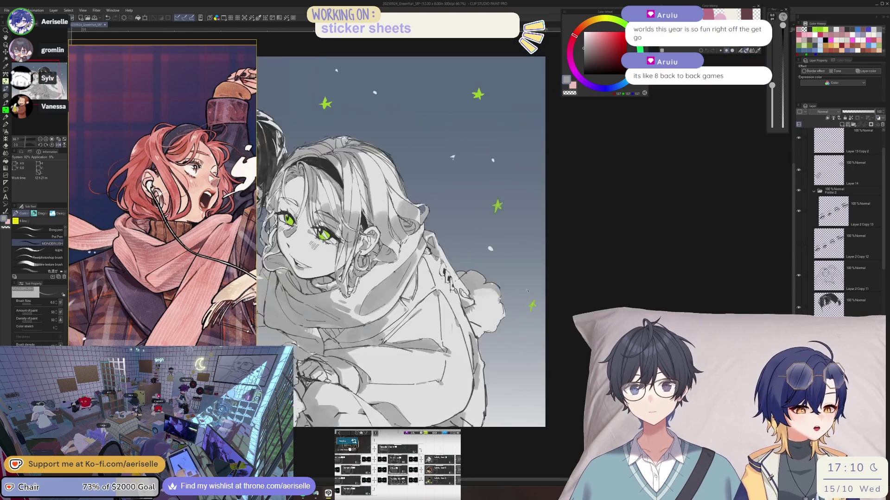
key("minus")
key("ctrl+plus")
key("ctrl+plus")
key("ctrl+plus")
key("ctrl+plus")
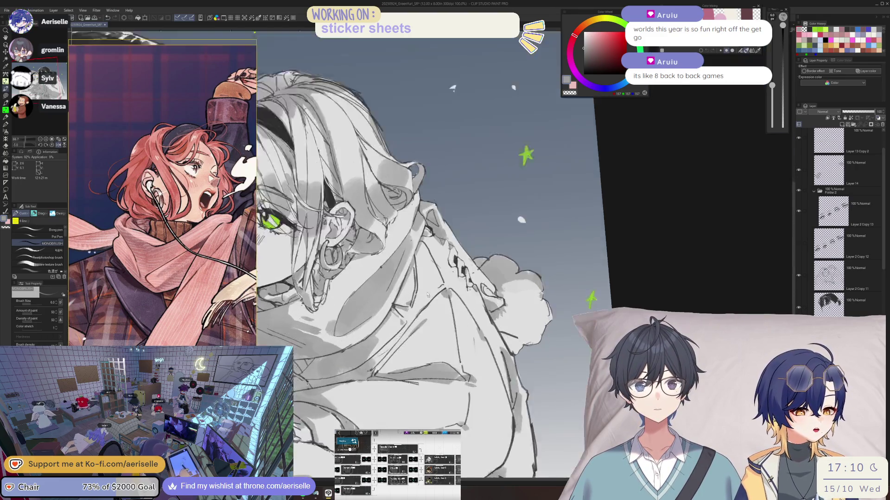
key("e")
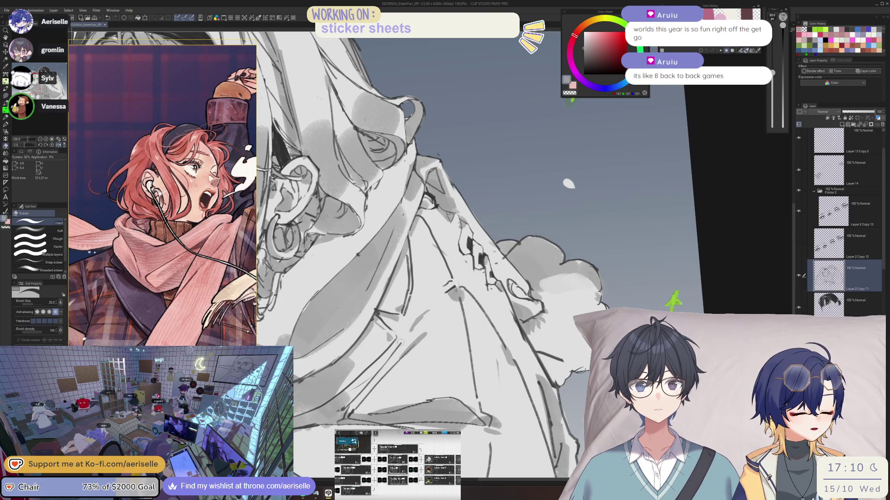
key("b")
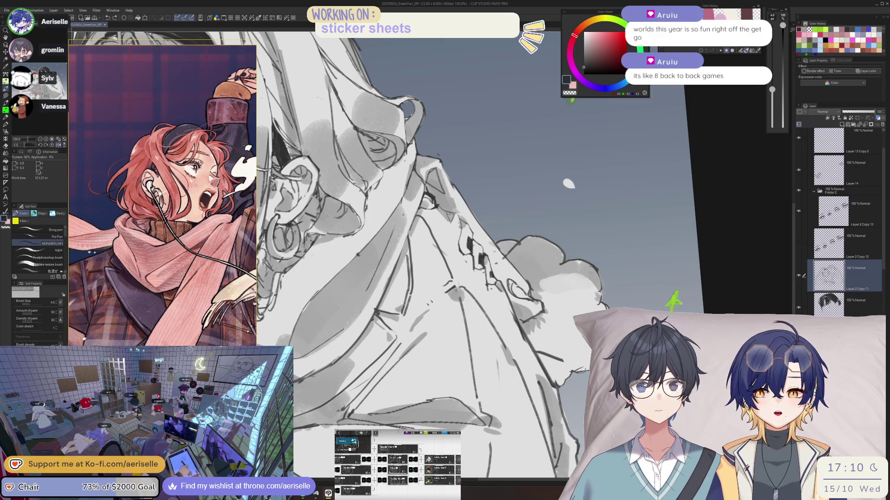
left_click_drag(425, 308, 461, 315)
left_click_drag(412, 332, 457, 287)
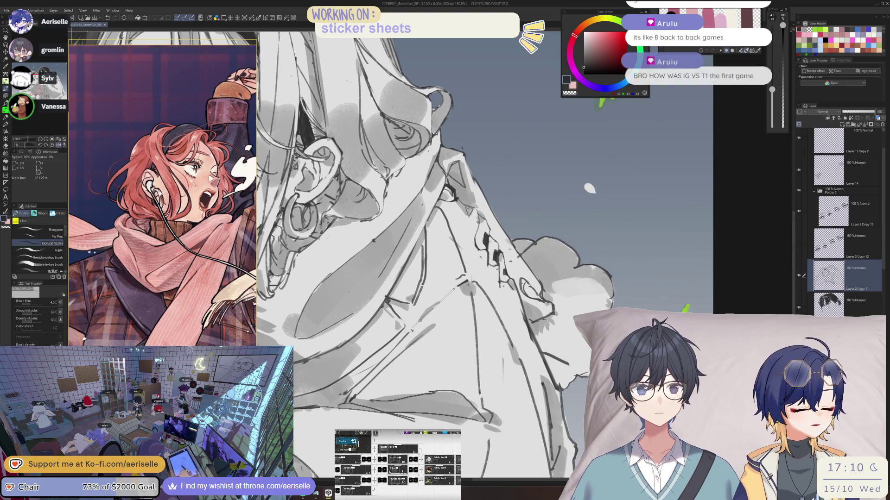
- Flip the canvas back and forth with the eraser active to check the face
key("h")
key("e")
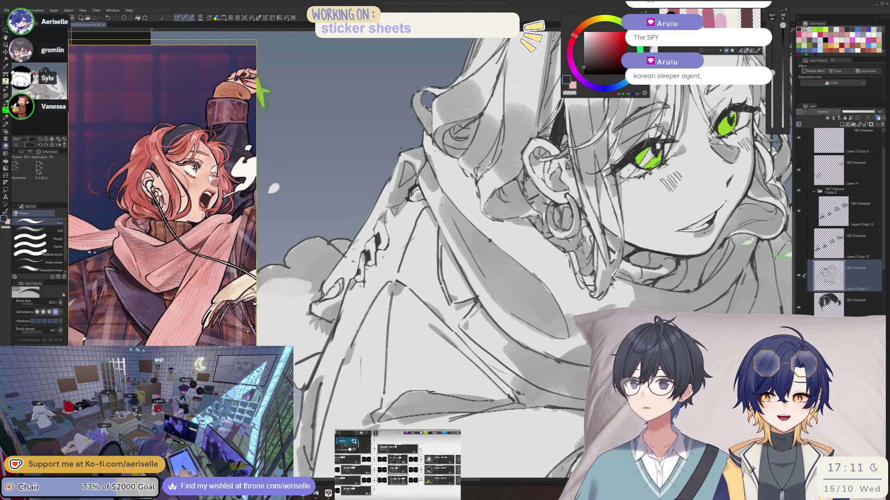
key("h")
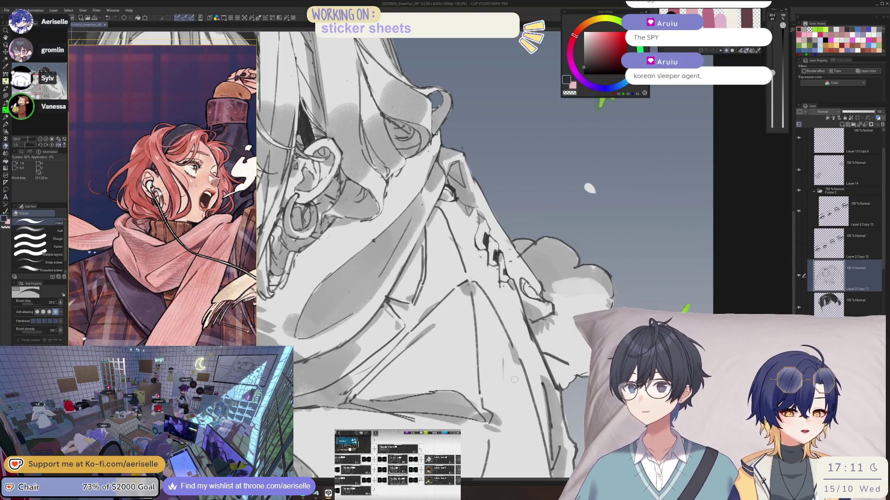
scroll(513, 379, "down", 3)
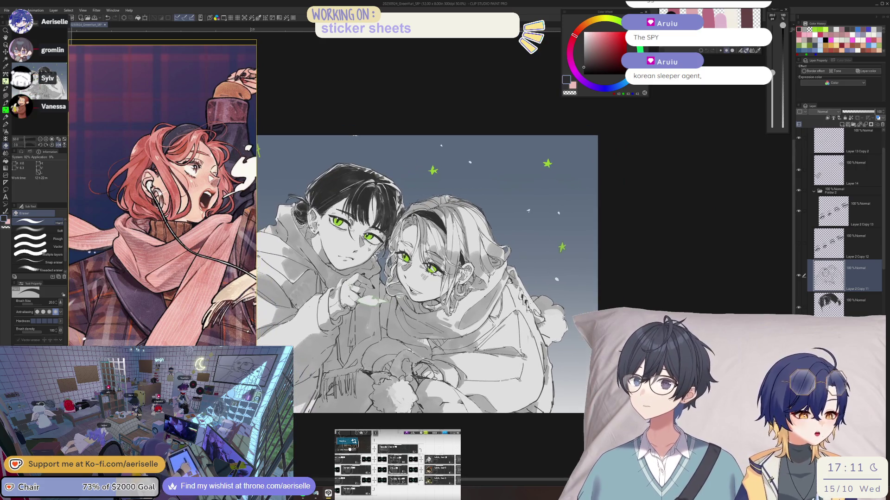
key("h")
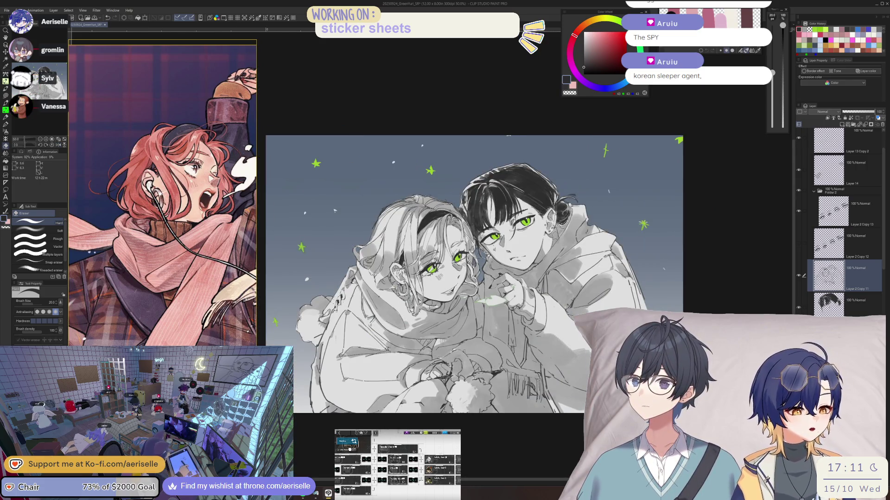
scroll(391, 352, "up", 5)
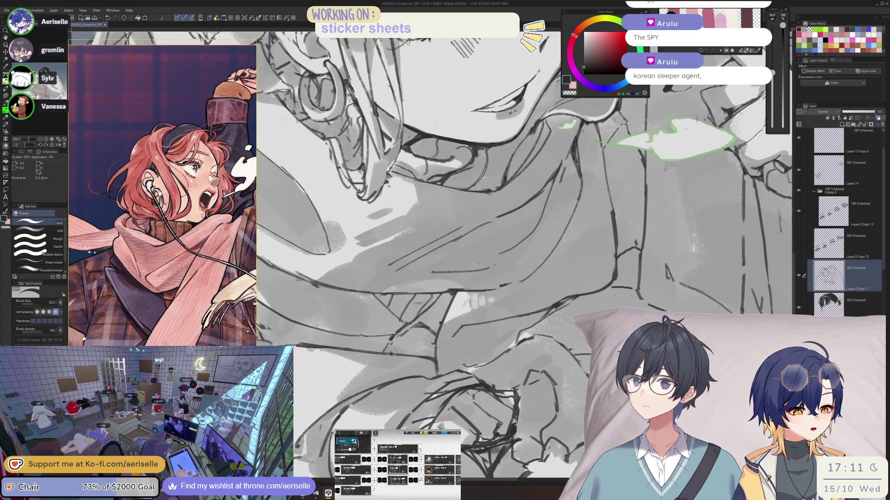
- With a thinner pen, add short fold and shading strokes on the scarf below the chin
key("b")
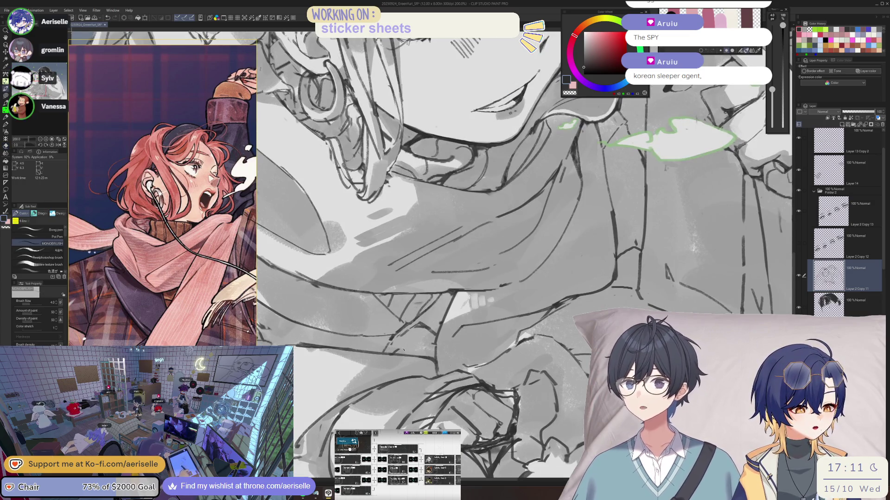
key("bracketleft")
left_click_drag(407, 346, 417, 351)
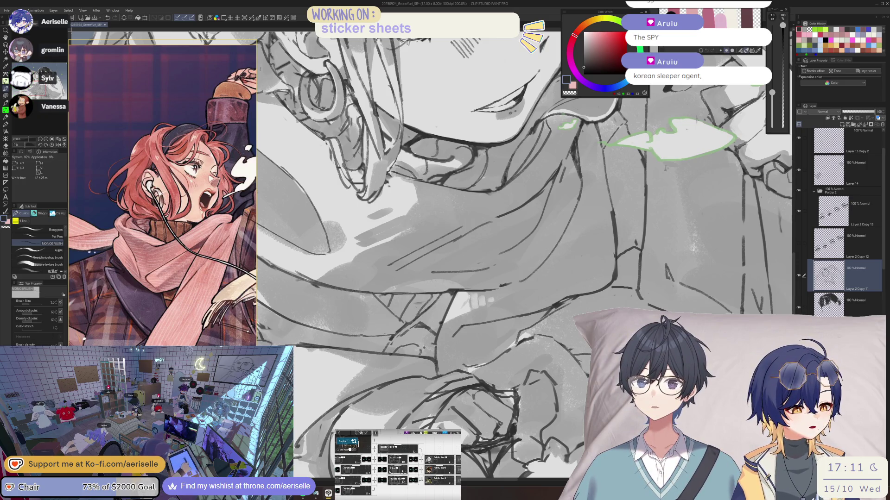
scroll(431, 255, "up", 5)
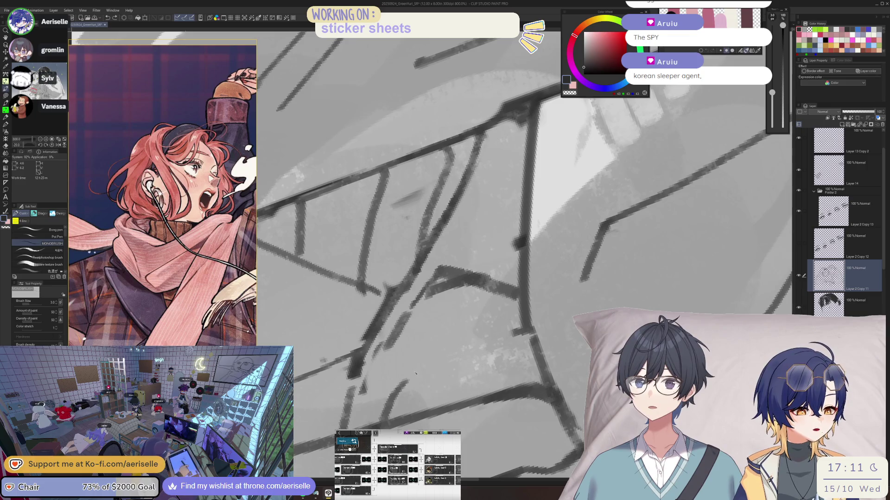
left_click_drag(485, 351, 512, 380)
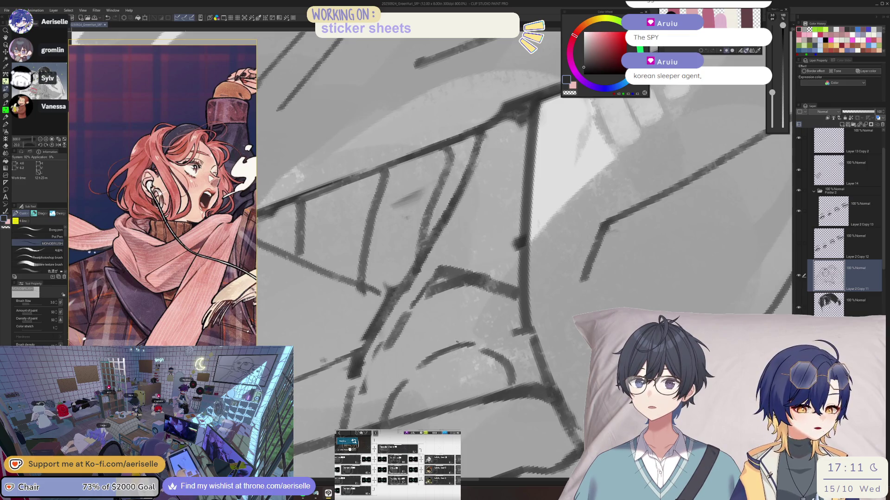
mouse_move(432, 374)
left_mouse_down()
mouse_move(407, 406)
mouse_move(480, 398)
mouse_move(447, 406)
left_mouse_up()
left_click_drag(466, 374, 489, 394)
left_click_drag(457, 361, 499, 374)
- Tilt the view slightly and save the illustration with Ctrl+S
scroll(523, 336, "down", 4)
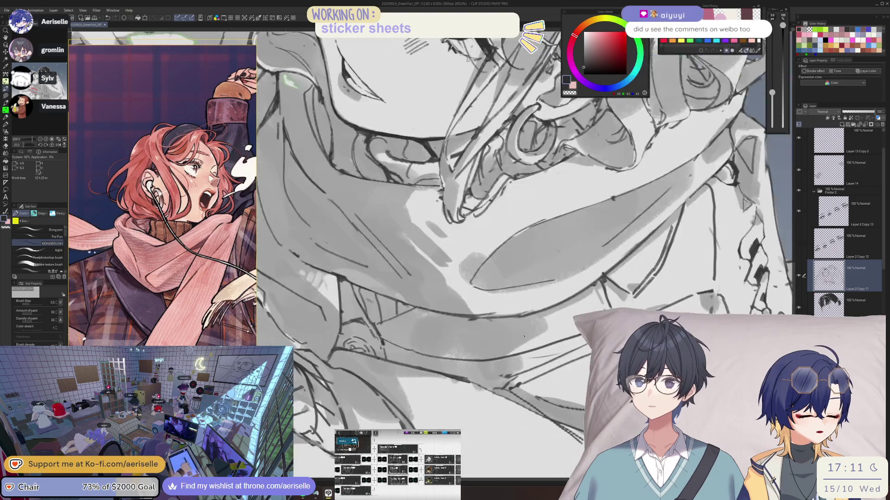
scroll(523, 336, "up", 3)
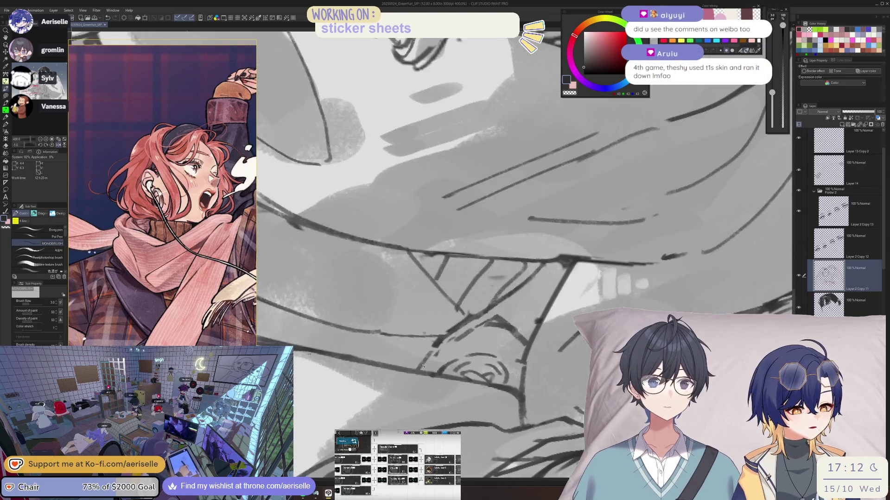
scroll(423, 365, "down", 5)
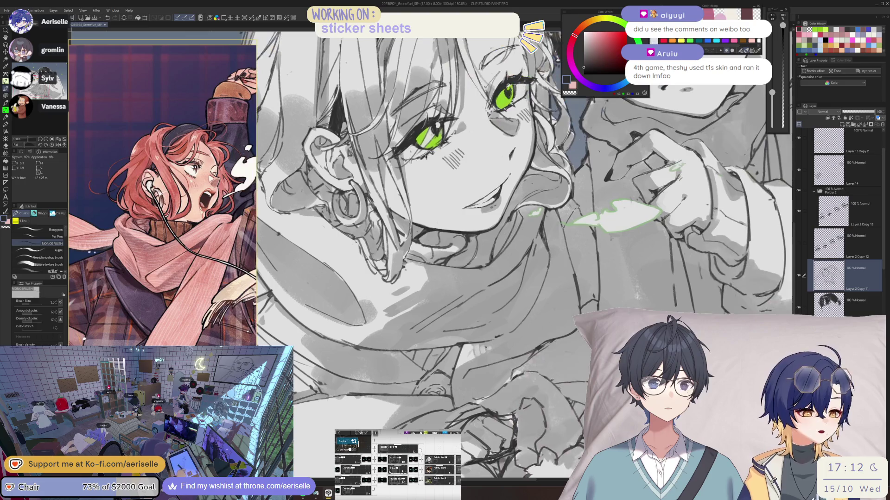
left_click_drag(485, 348, 504, 334)
key("ctrl+s")
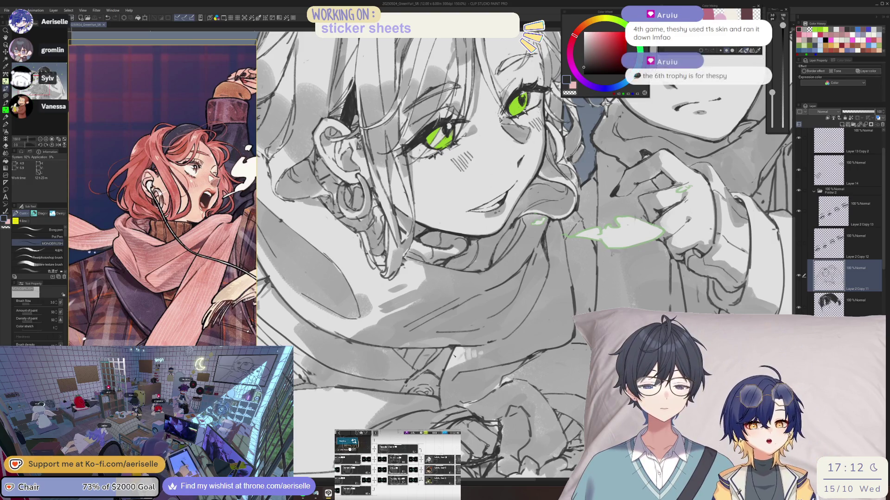
- Zoom out, mirror the view, and pick Layer 13 Copy 2 from the canvas
key("ctrl+minus")
key("ctrl+minus")
key("ctrl+minus")
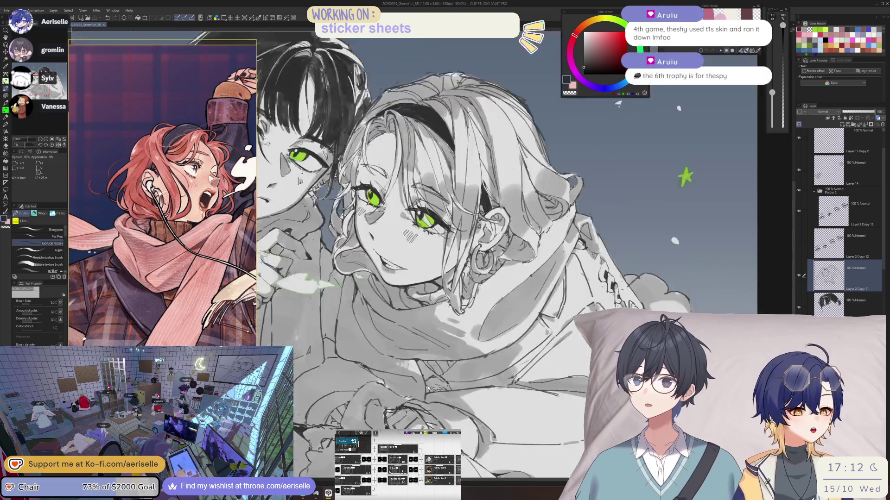
key("h")
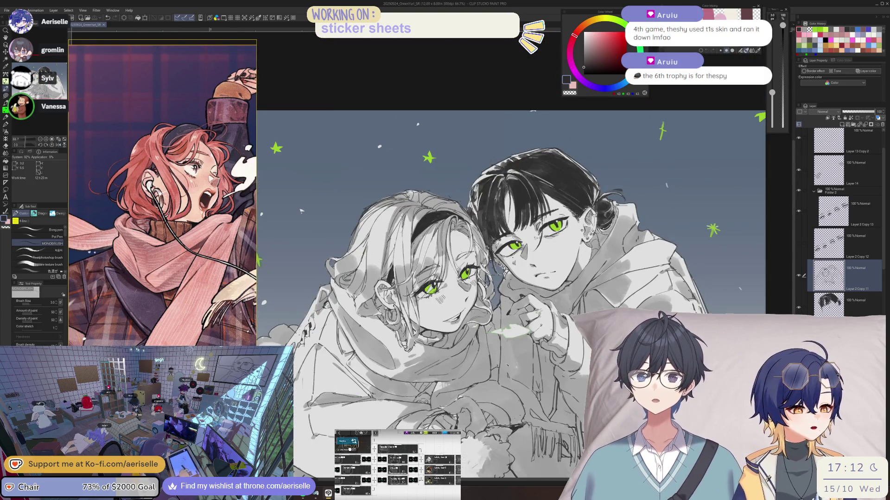
scroll(530, 334, "up", 5)
key("o")
left_click(520, 328)
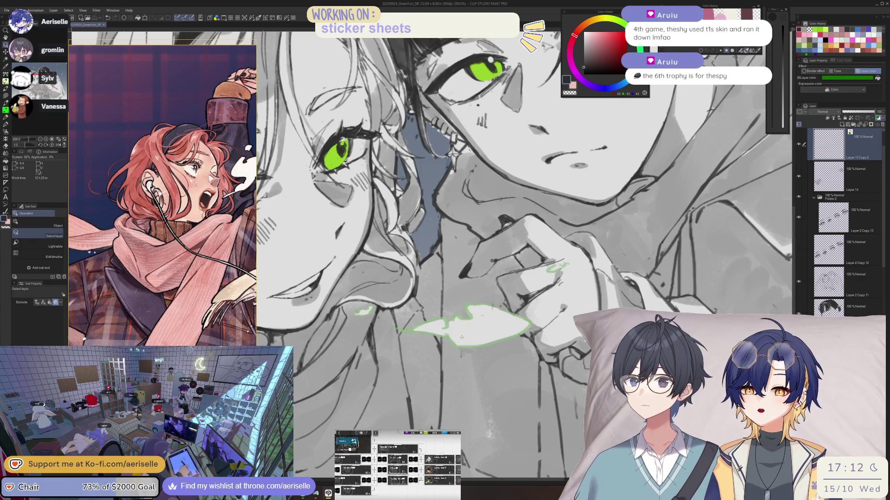
- Make Layer 2 Copy 11 active, view the whole image, and shrink the eraser to 100
scroll(462, 337, "down", 5)
scroll(462, 337, "up", 5)
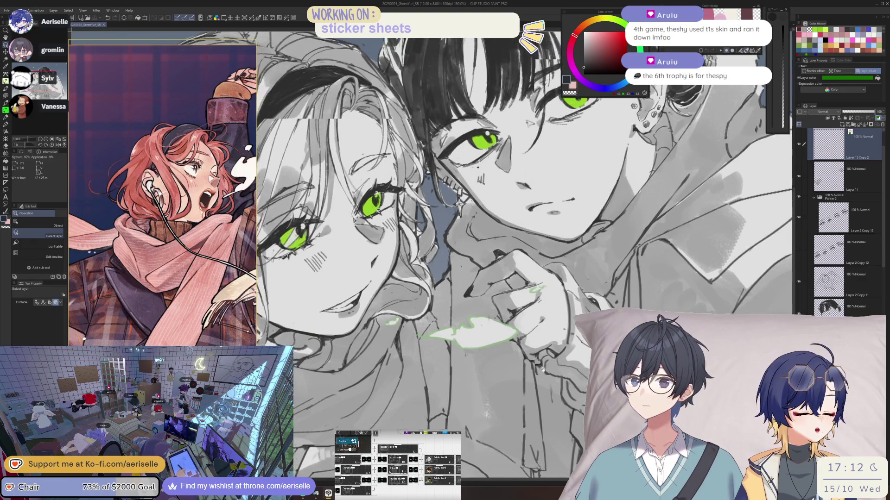
left_click(446, 332, "ctrl+shift")
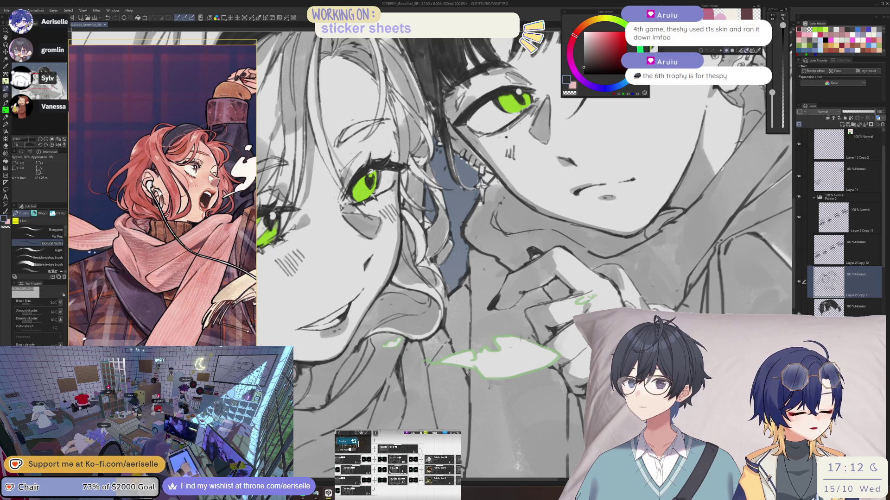
key("ctrl+0")
scroll(491, 354, "up", 5)
key("e")
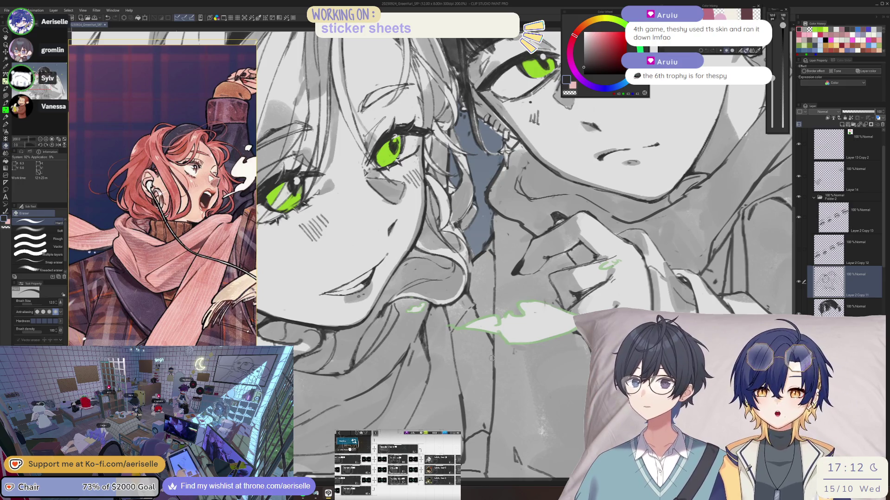
key("bracketleft")
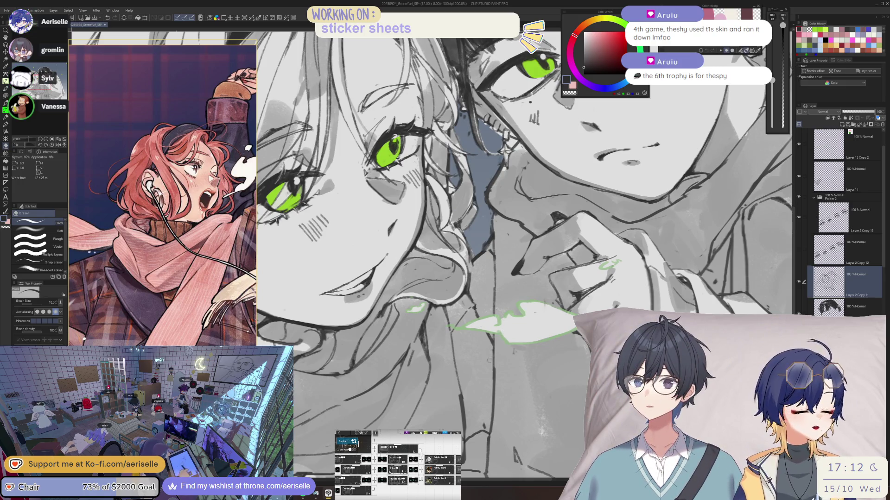
key("h")
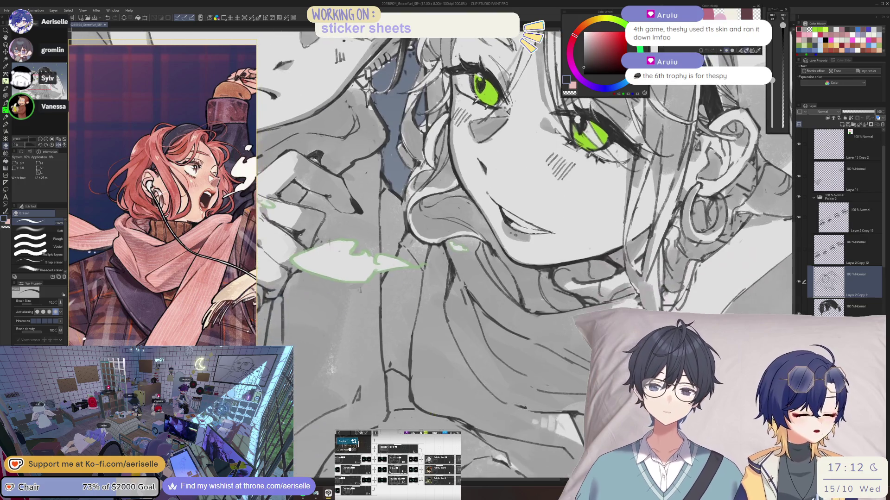
- Alternate brush and eraser on the blonde girl's face, enlarging the eraser to 150 and rotating the view
key("b")
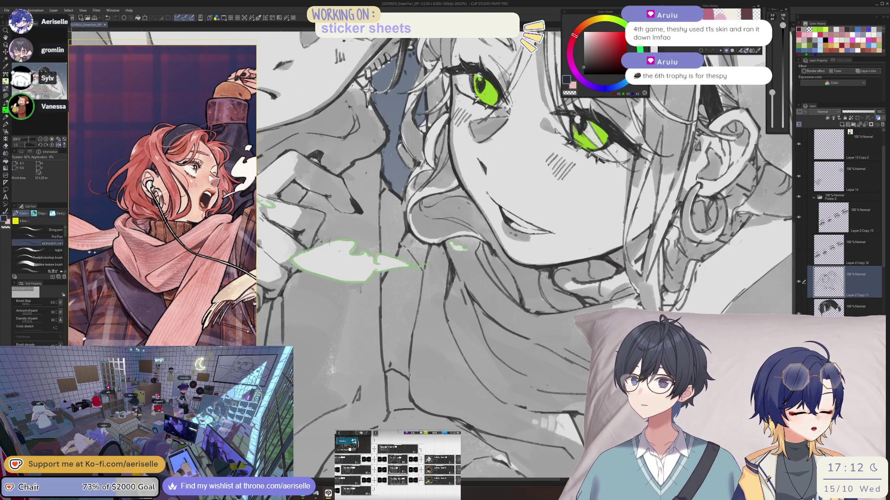
key("e")
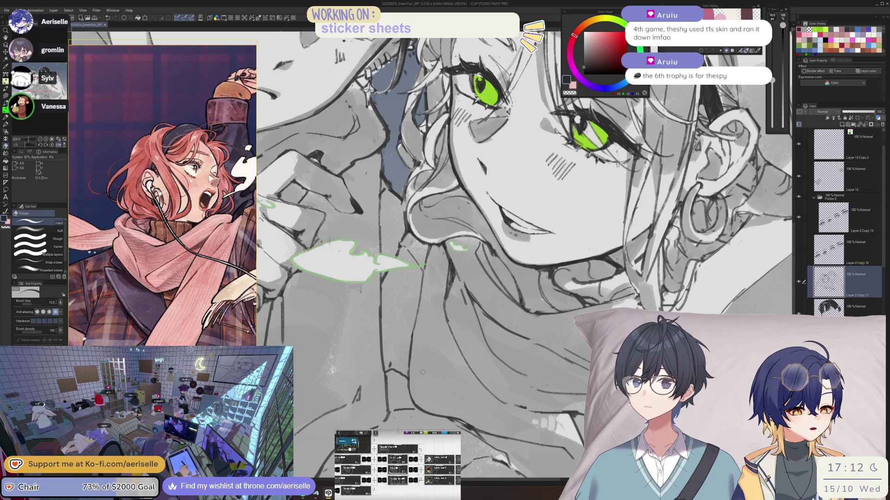
scroll(422, 372, "down", 6)
scroll(471, 353, "up", 8)
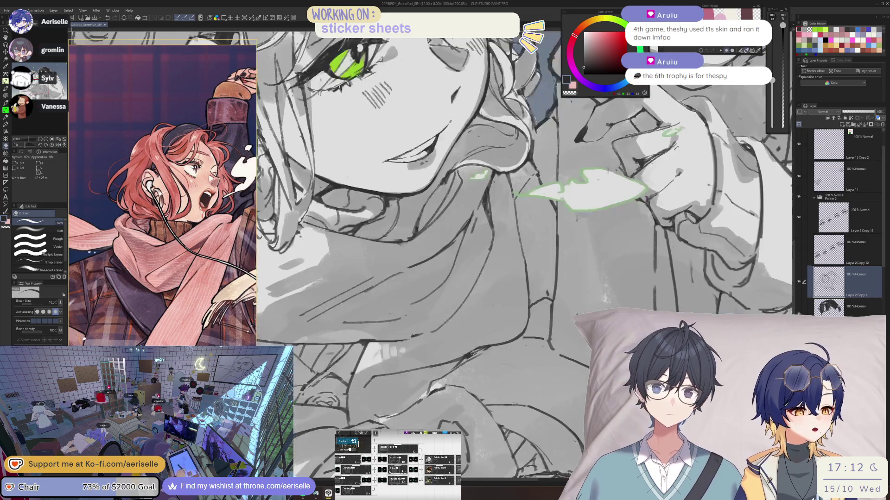
key("b")
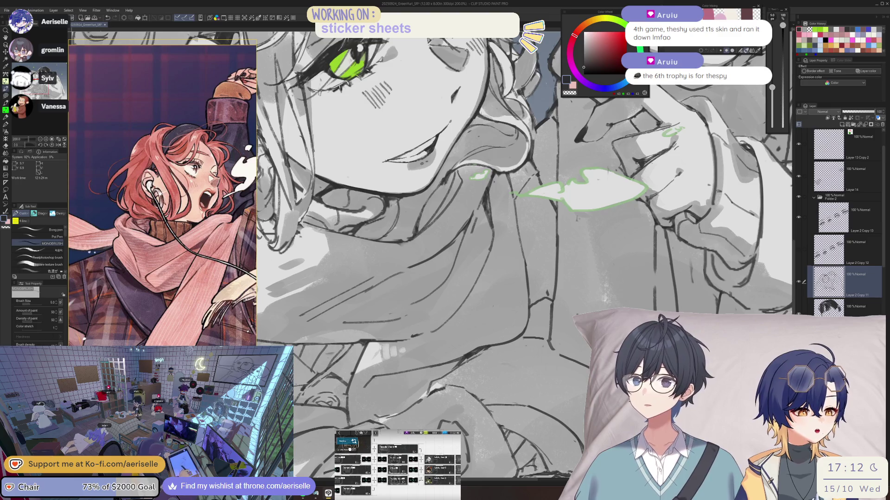
key("e")
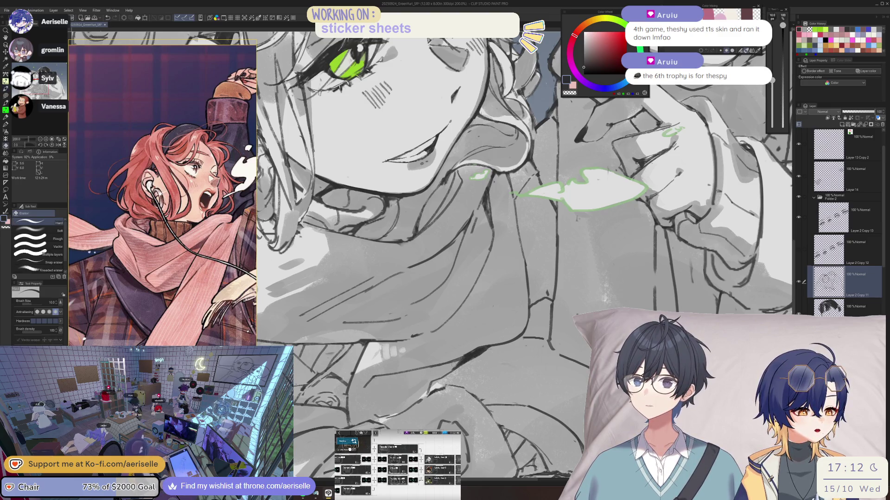
scroll(457, 369, "down", 5)
scroll(556, 327, "up", 5)
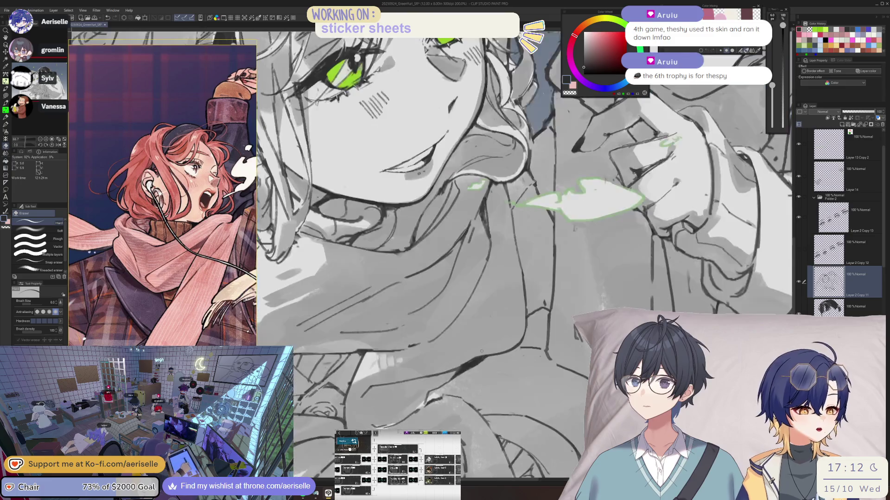
key("minus")
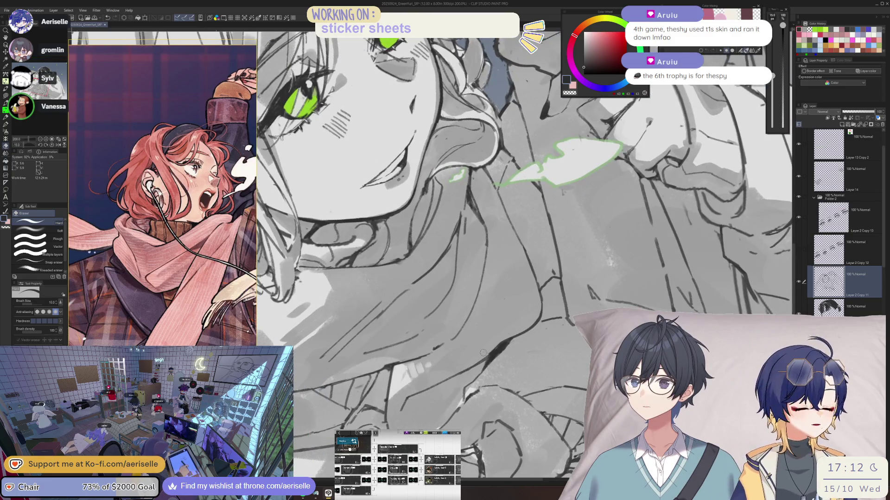
key("bracketright")
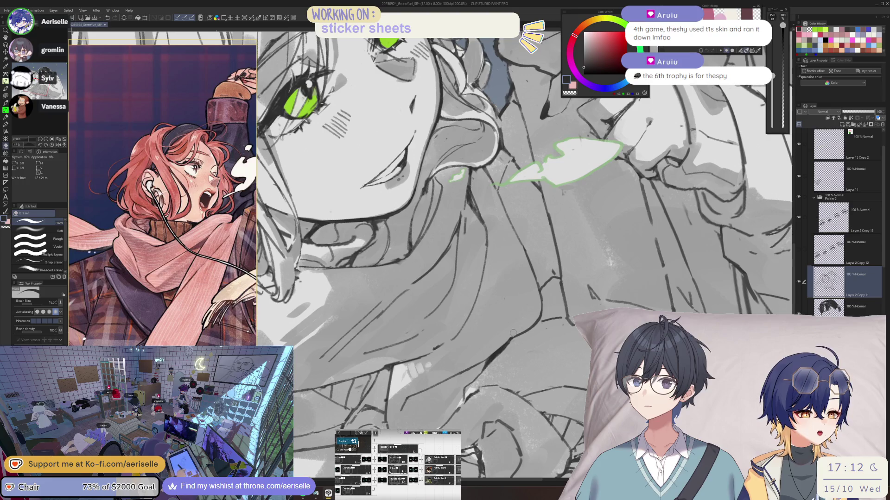
key("asciicircum")
key("asciicircum")
key("asciicircum")
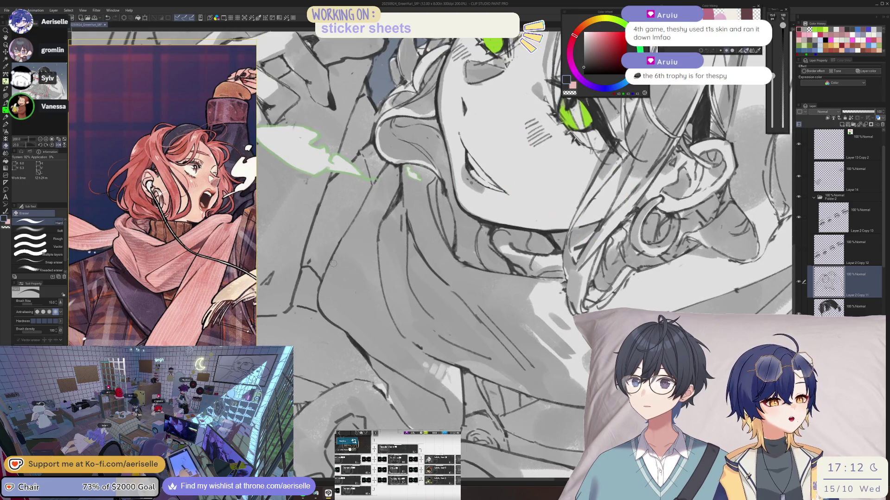
key("asciicircum")
key("asciicircum")
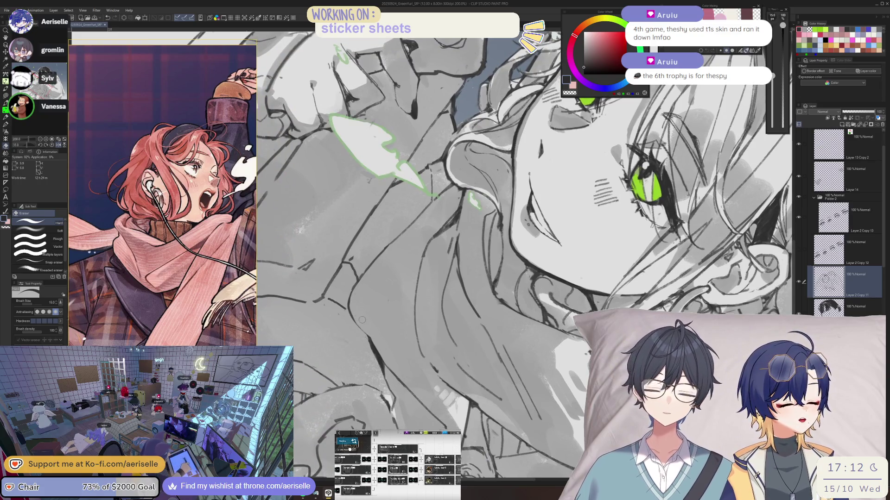
- Switch between a small pen and the eraser while panning the illustration slightly right
key("p")
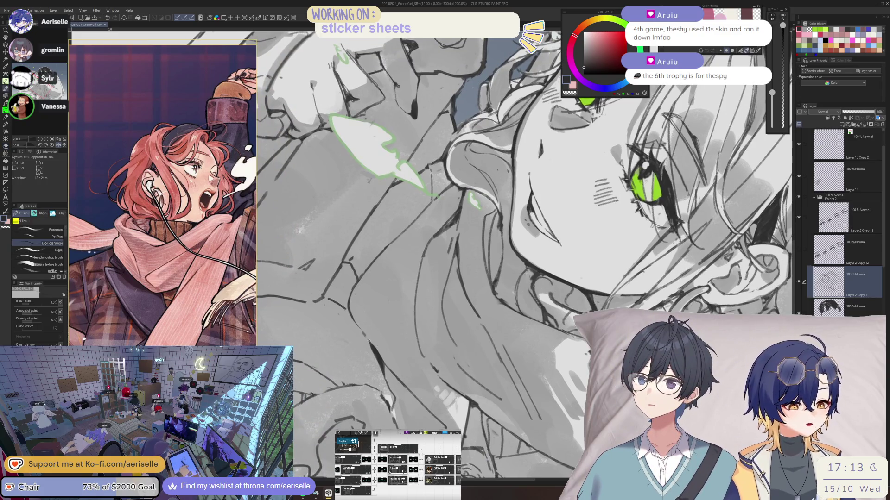
scroll(491, 371, "down", 5)
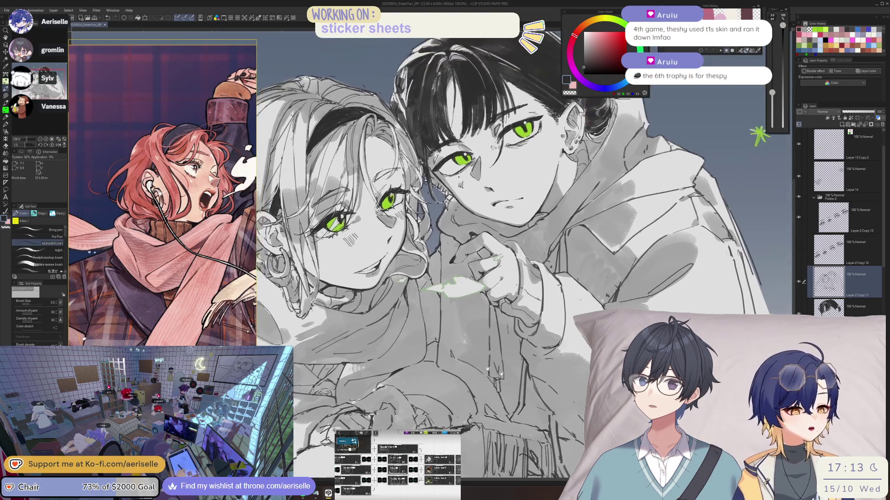
left_click_drag(489, 370, 528, 382)
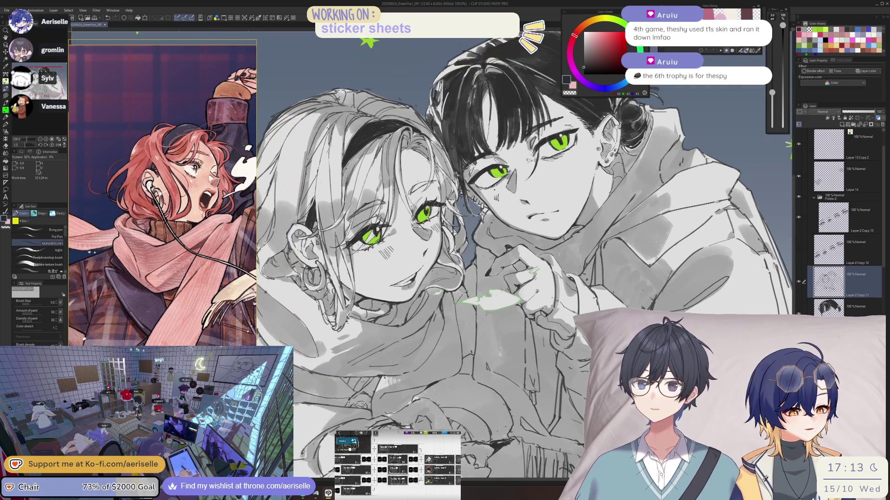
key("e")
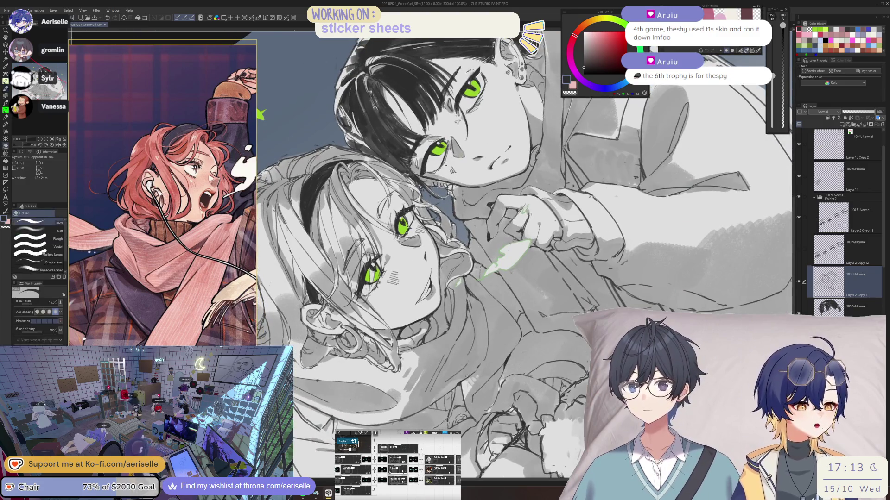
scroll(469, 377, "up", 2)
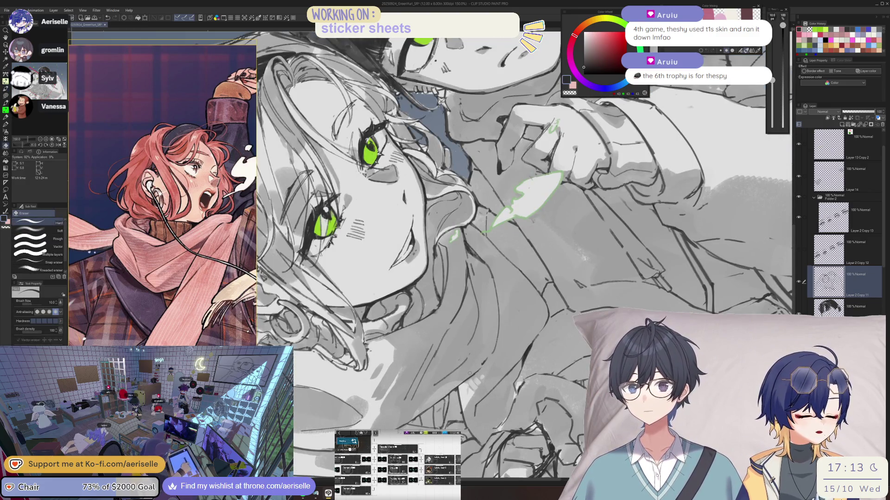
key("p")
key("e")
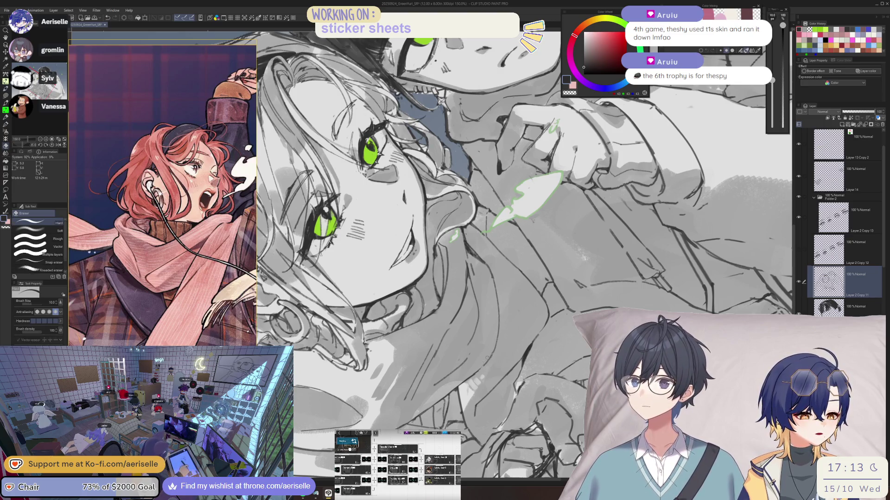
- Reset the view rotation, set the eraser to 25, and turn the view to 45 degrees
key("ctrl+alt+0")
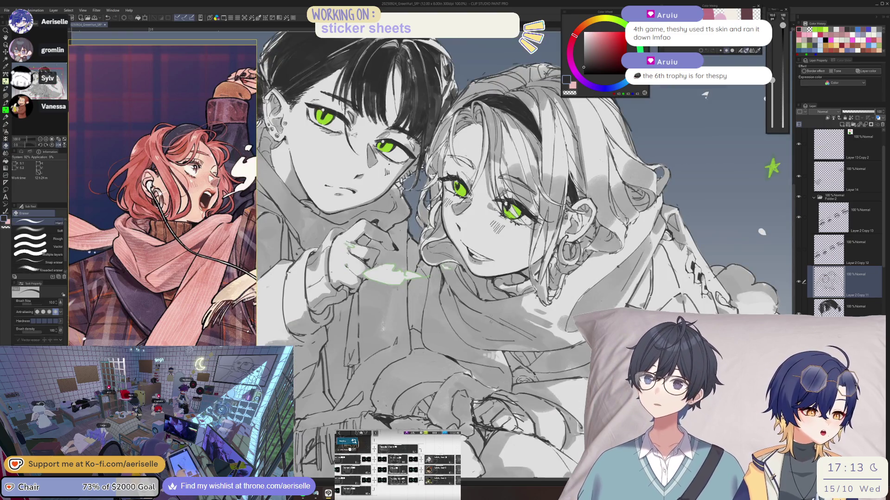
key("bracketright")
key("bracketright")
key("bracketright")
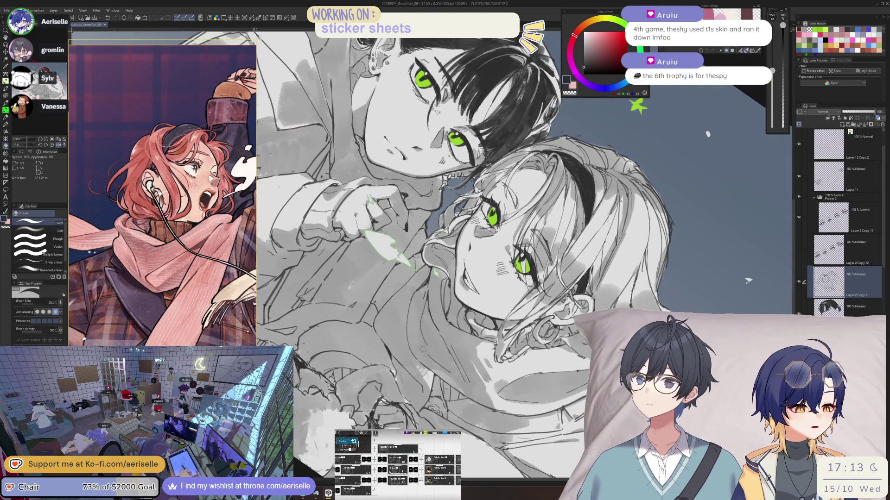
key("p")
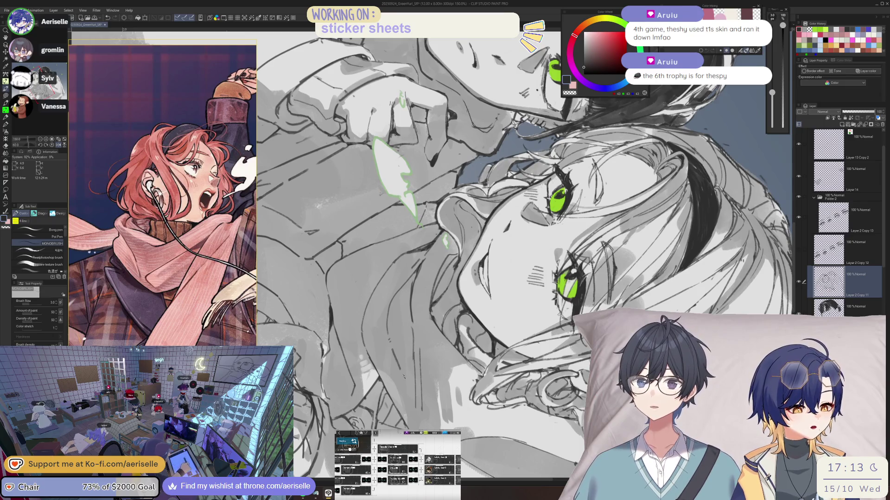
key("asciicircum")
key("asciicircum")
key("asciicircum")
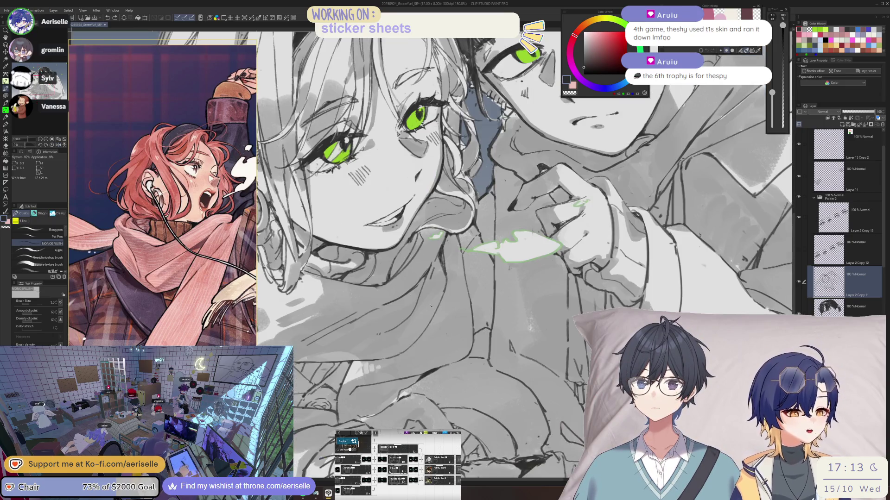
key("minus")
key("minus")
key("minus")
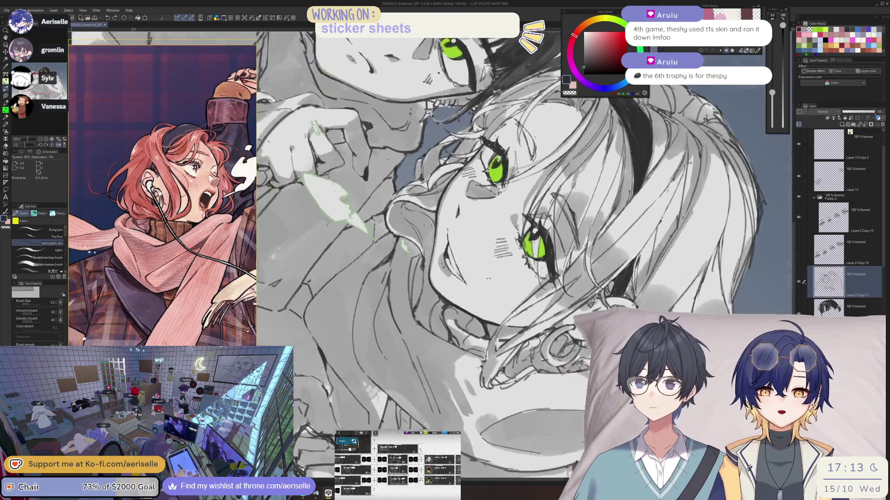
key("e")
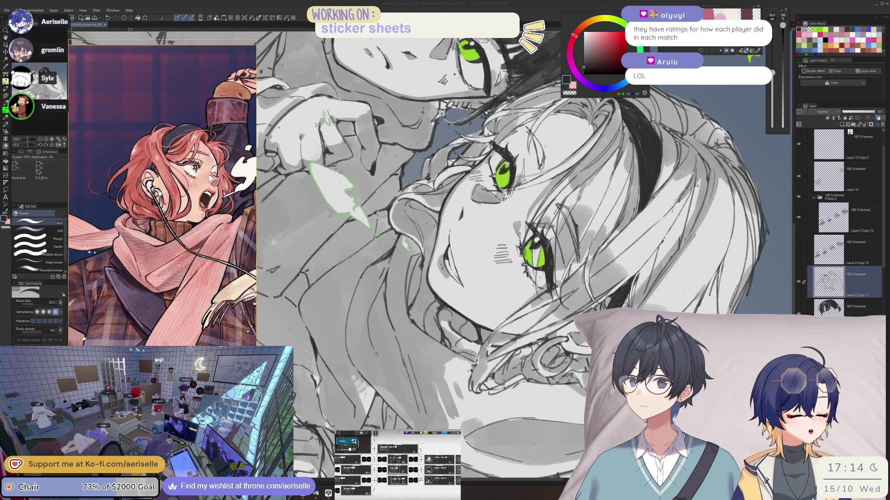
- Zoom onto the girl's face and halve the eraser size to 10
key("minus")
key("minus")
key("minus")
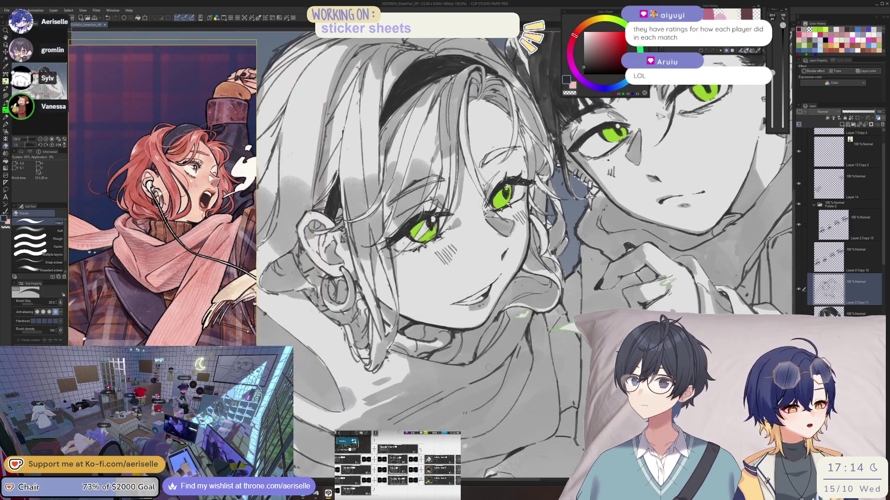
scroll(431, 255, "up", 5)
key("bracketleft")
key("bracketleft")
key("bracketleft")
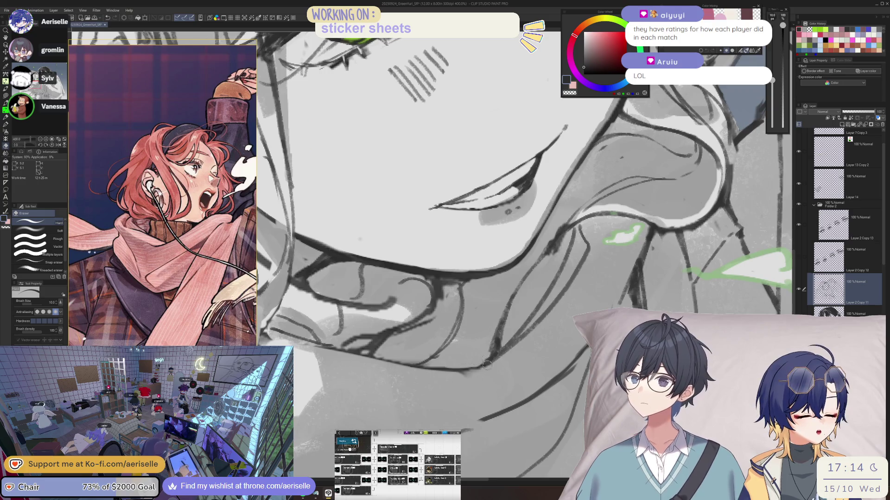
scroll(478, 374, "down", 5)
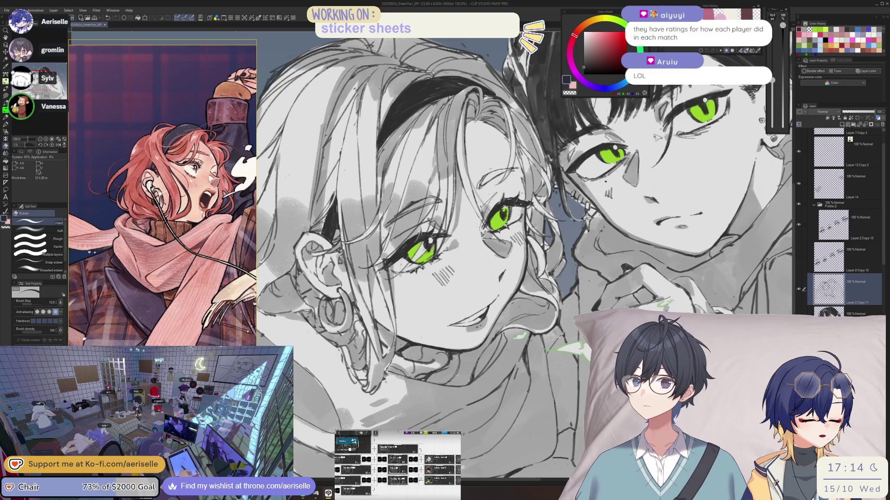
scroll(495, 334, "up", 1)
- Fix the jaw lines with brush and eraser, save, and straighten the canvas rotation
key("b")
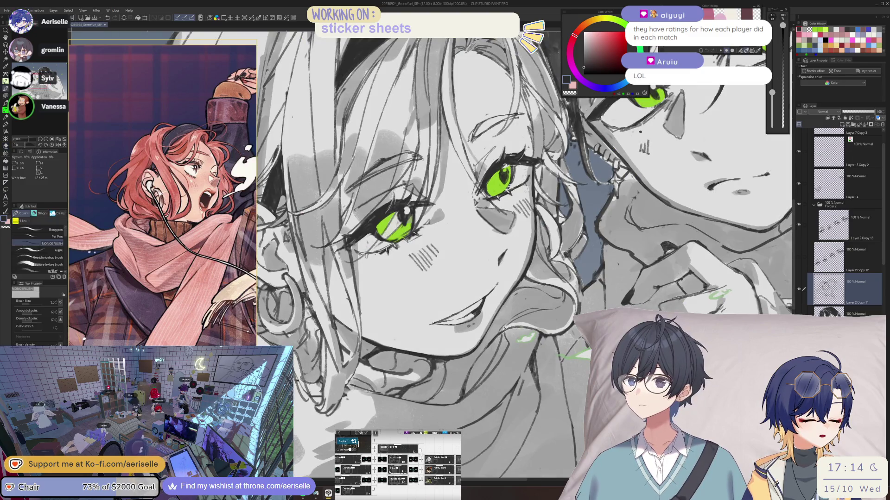
mouse_move(545, 311)
left_mouse_down()
mouse_move(539, 323)
mouse_move(571, 307)
left_mouse_up()
key("e")
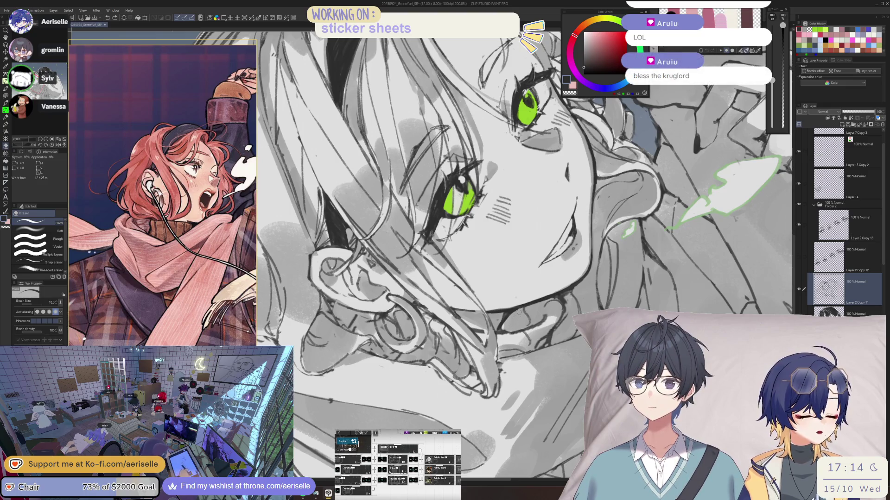
key("ctrl+s")
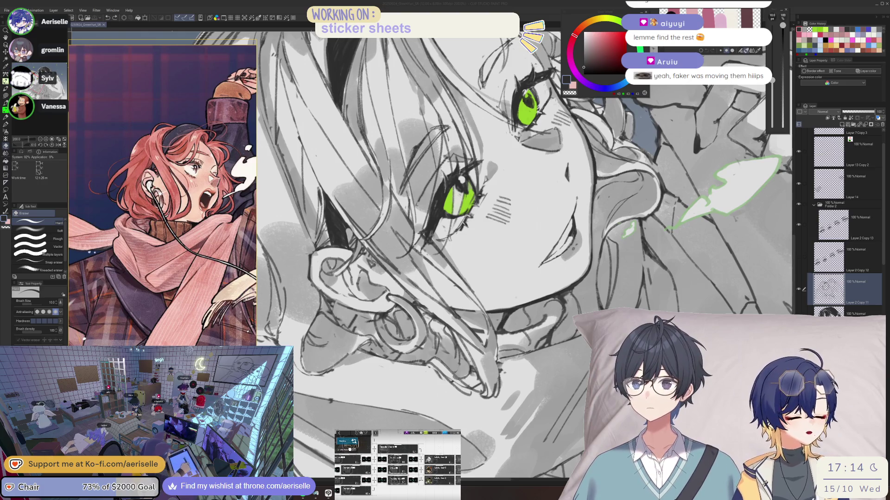
key("asciicircum")
key("asciicircum")
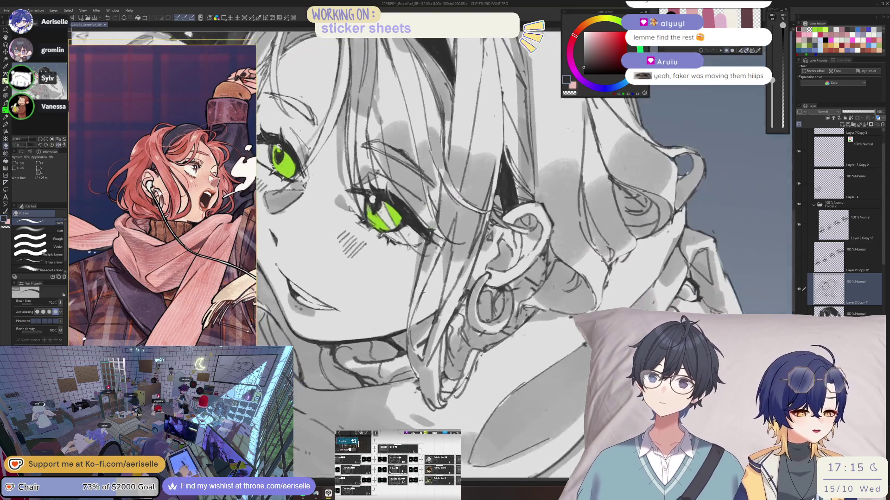
- Return to 100% and mirror the view to check both characters
key("ctrl+alt+0")
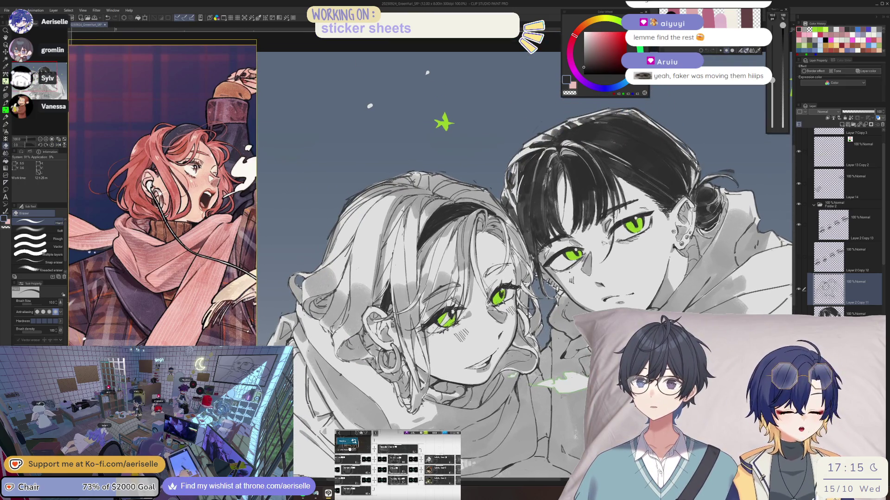
left_click_drag(534, 455, 513, 356)
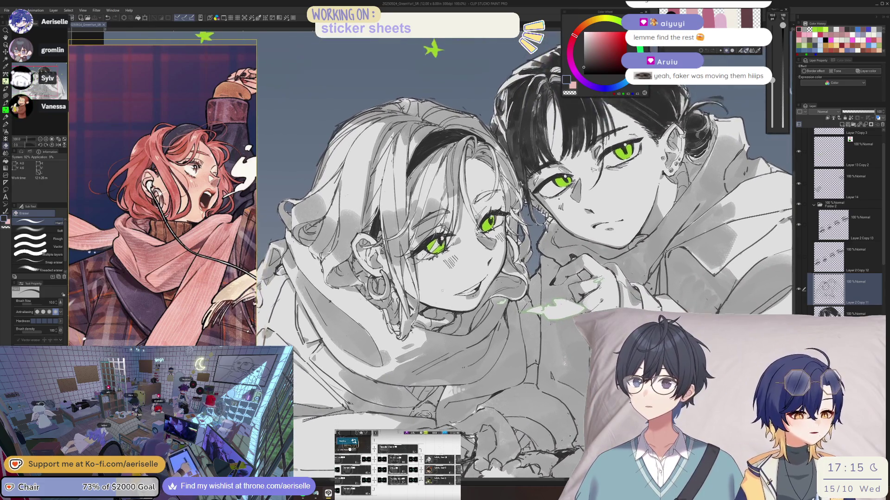
key("h")
scroll(431, 320, "up", 3)
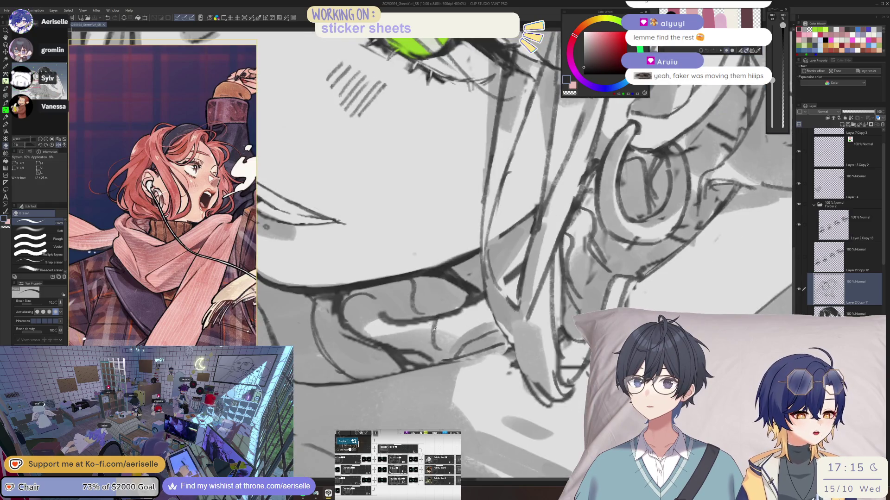
- Draw a fine size-2 line near the girl's ear and jaw, then switch to the browser tweet
key("b")
left_click_drag(432, 322, 424, 336)
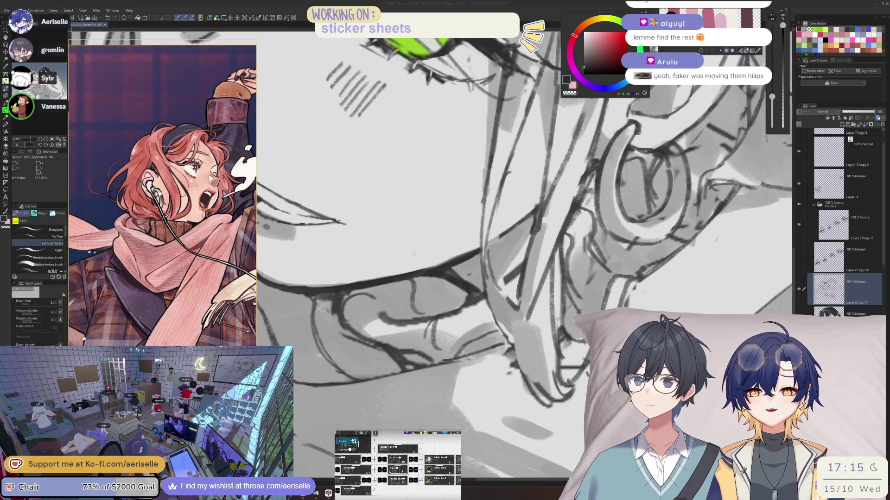
key("alt+Tab")
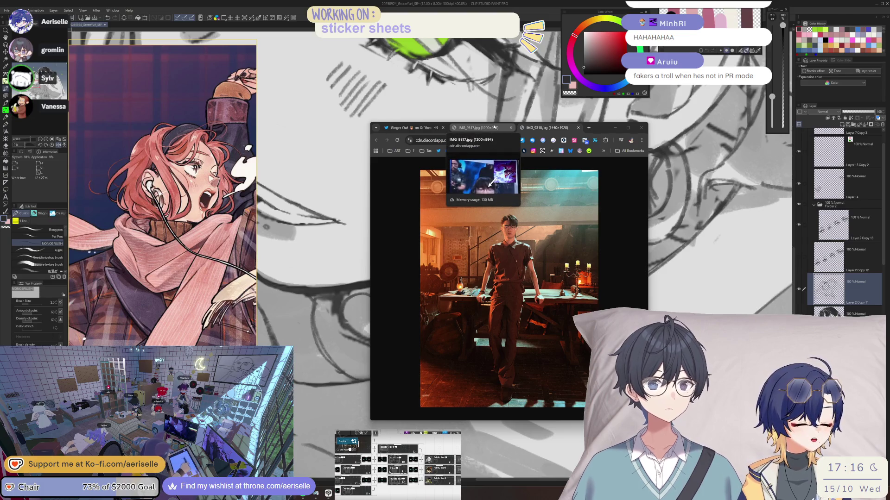
- Flip between the two photo tabs, ending on the shouting player's photo
left_click(494, 127)
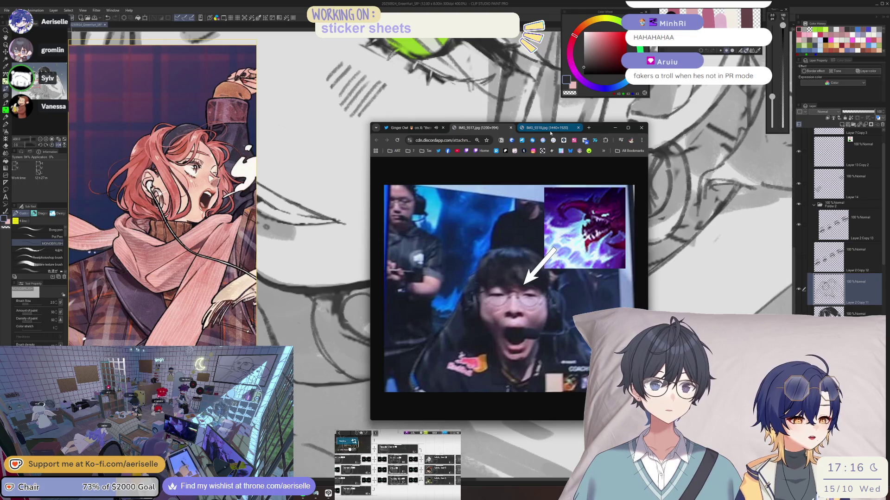
left_click(551, 132)
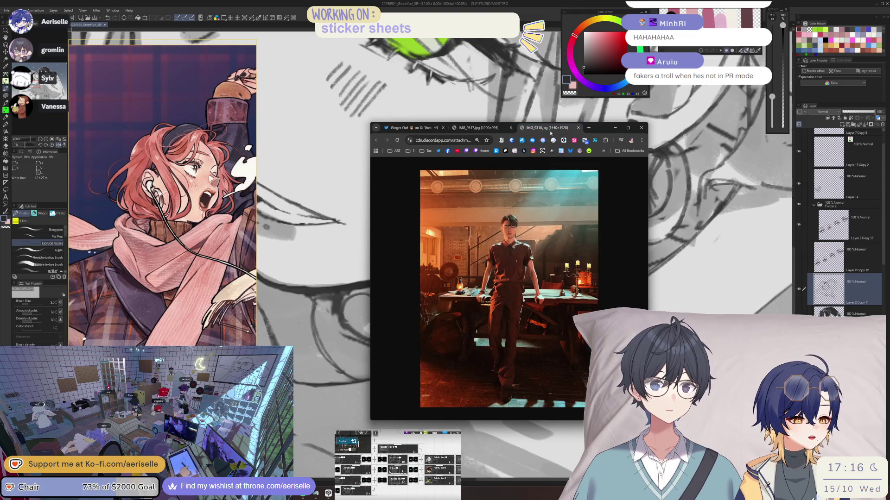
left_click(486, 129)
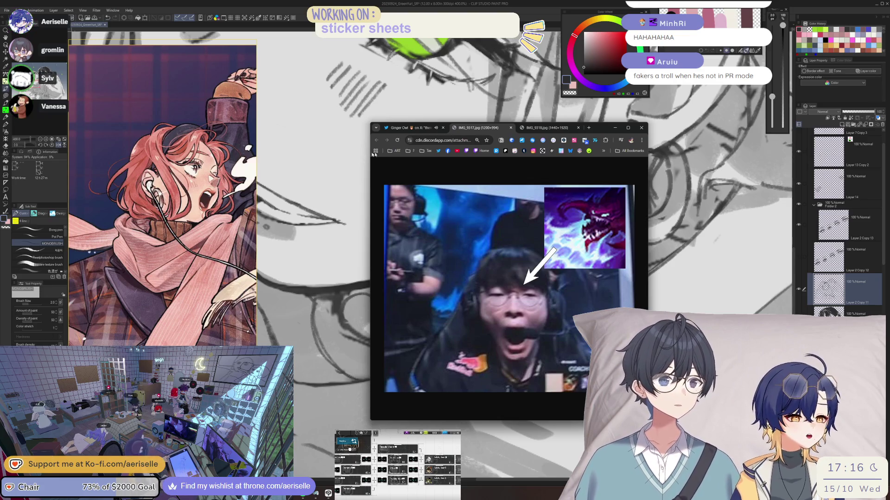
- Split the second photo into its own window, arrange both side by side, then close them
left_click_drag(533, 129, 658, 122)
mouse_move(560, 128)
left_mouse_down()
mouse_move(454, 103)
mouse_move(460, 59)
left_mouse_up()
left_click_drag(742, 121, 659, 69)
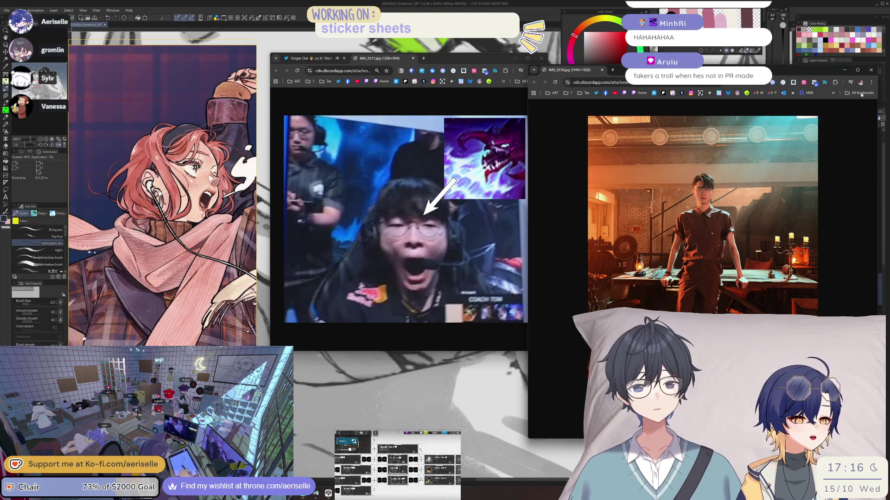
left_click(870, 70)
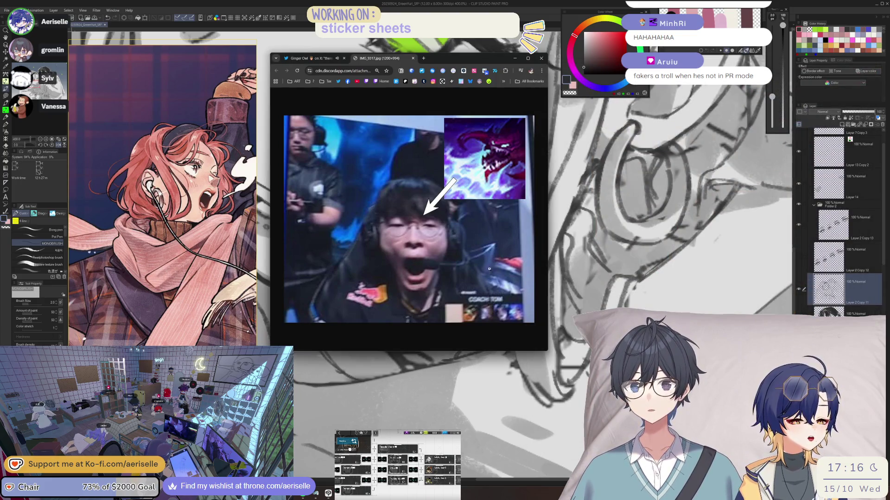
left_click(541, 58)
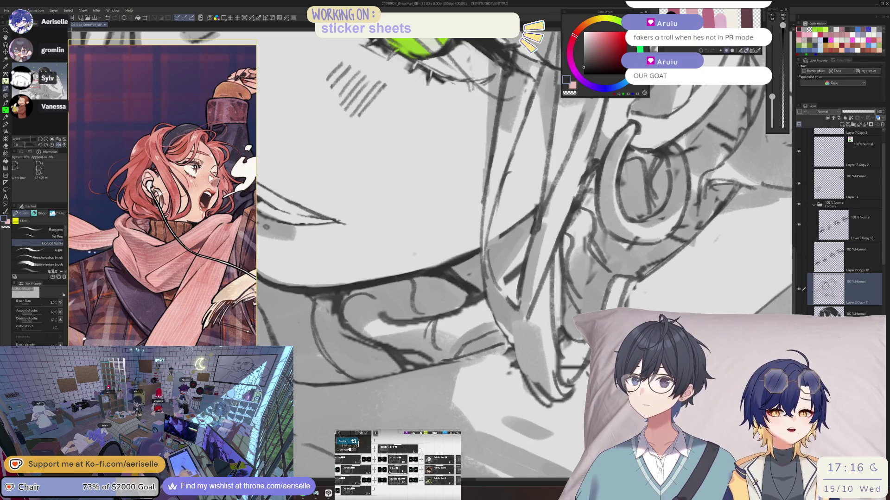
- Zoom to 200% and rotate the view so the girl's face sits upright
scroll(831, 287, "down", 1)
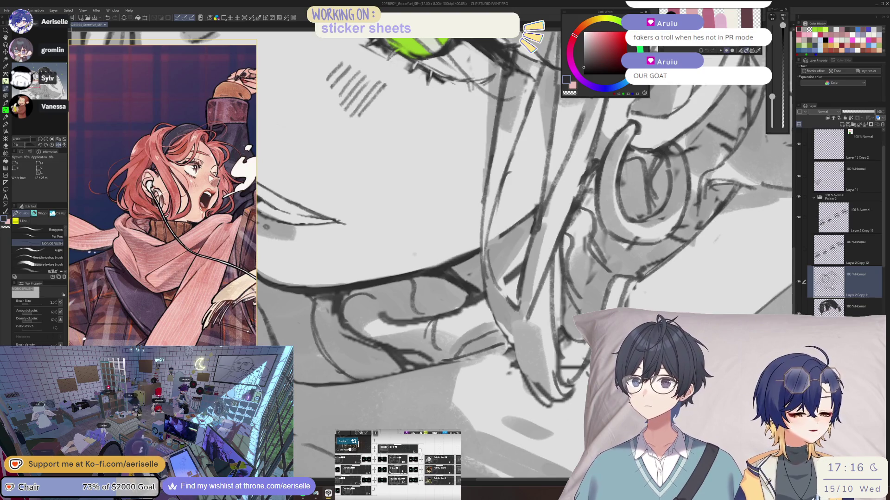
key("ctrl+alt+0")
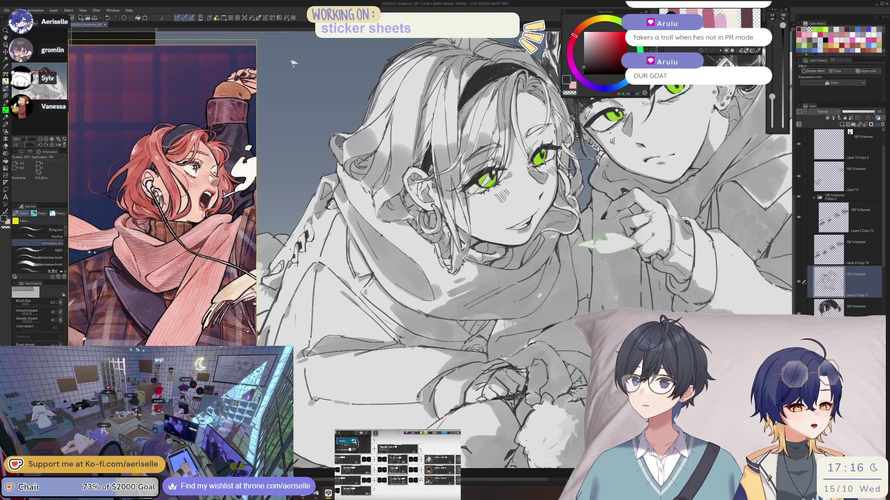
key("ctrl+plus")
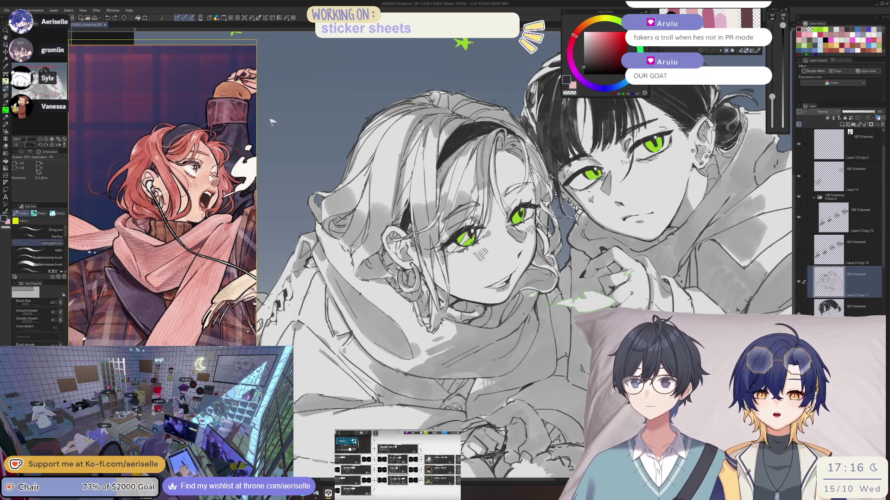
key("ctrl+plus")
key("ctrl+plus")
mouse_move(475, 350)
left_mouse_down()
mouse_move(487, 342)
mouse_move(501, 377)
left_mouse_up()
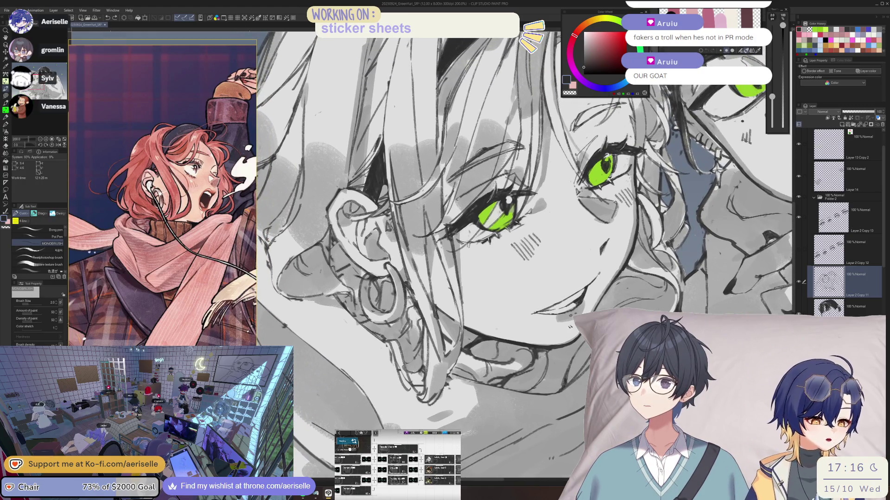
left_click_drag(500, 363, 452, 384)
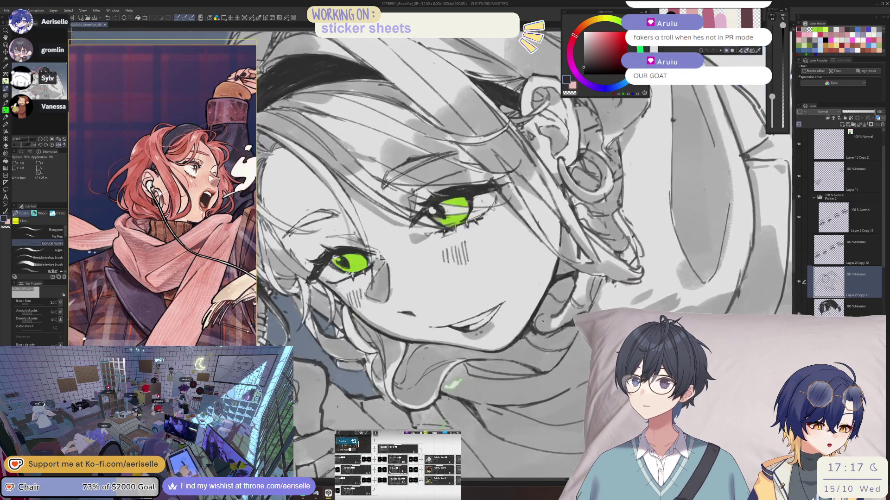
key("ctrl+alt+0")
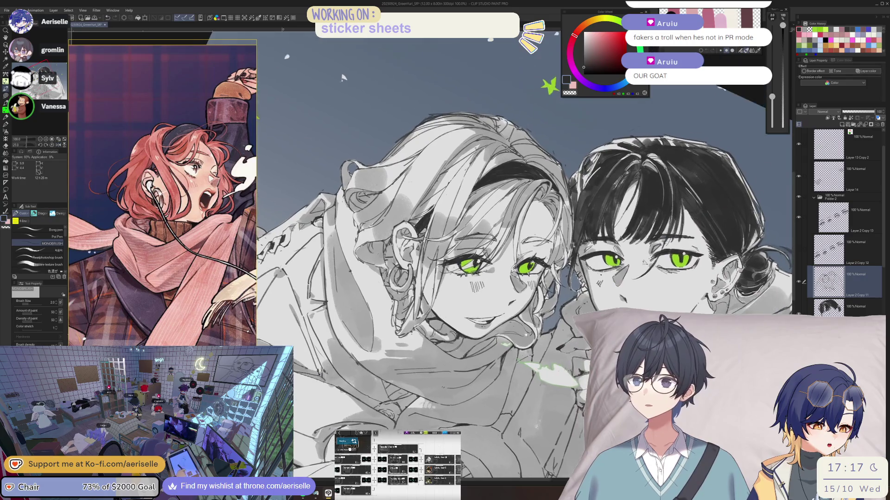
left_click_drag(343, 78, 302, 148)
key("ctrl+plus")
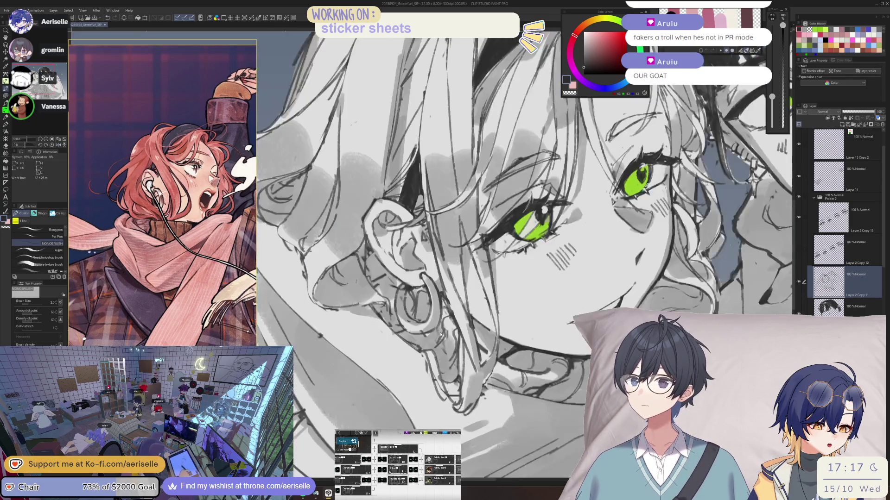
- Alternate between hard eraser and size-2 brush, then erase small stray line bits near the mouth
key("h")
key("e")
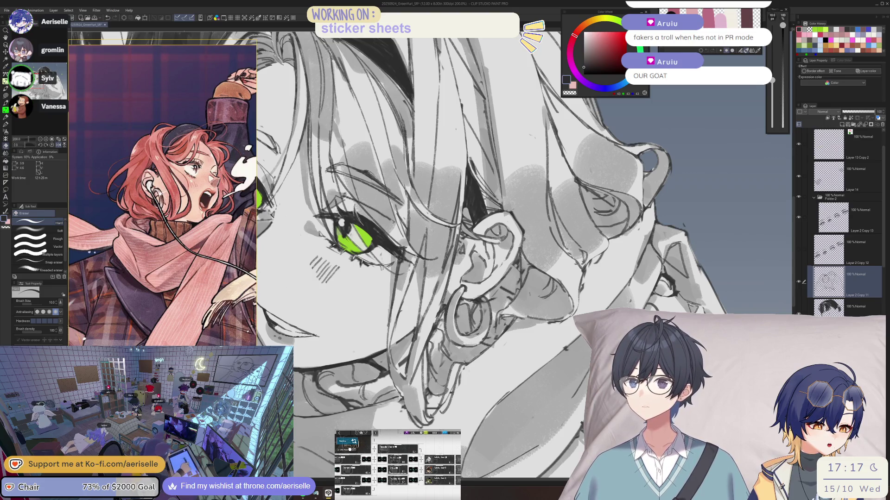
key("b")
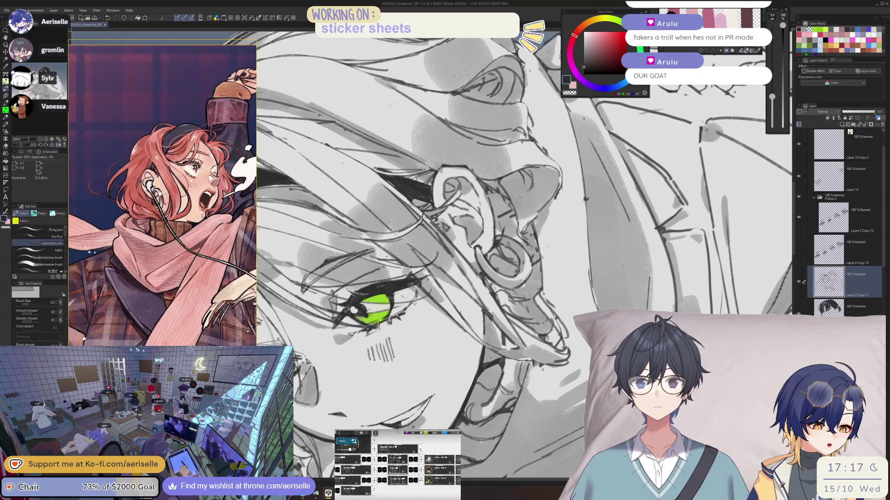
key("e")
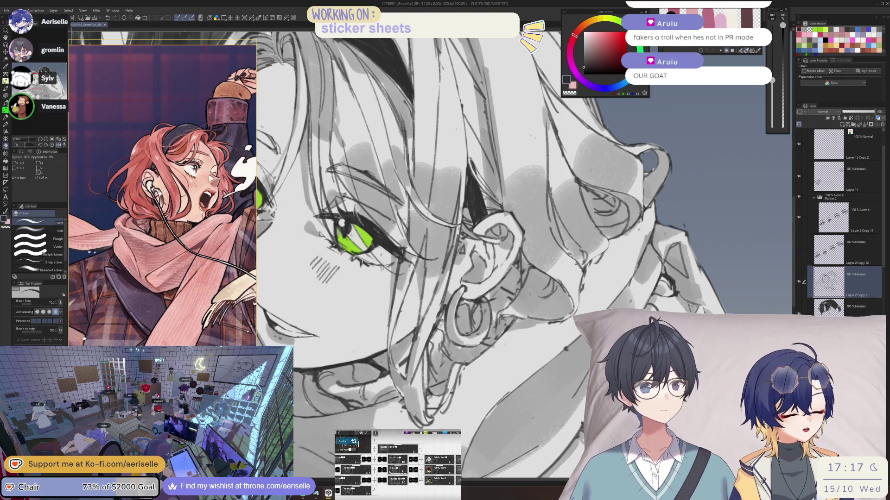
key("b")
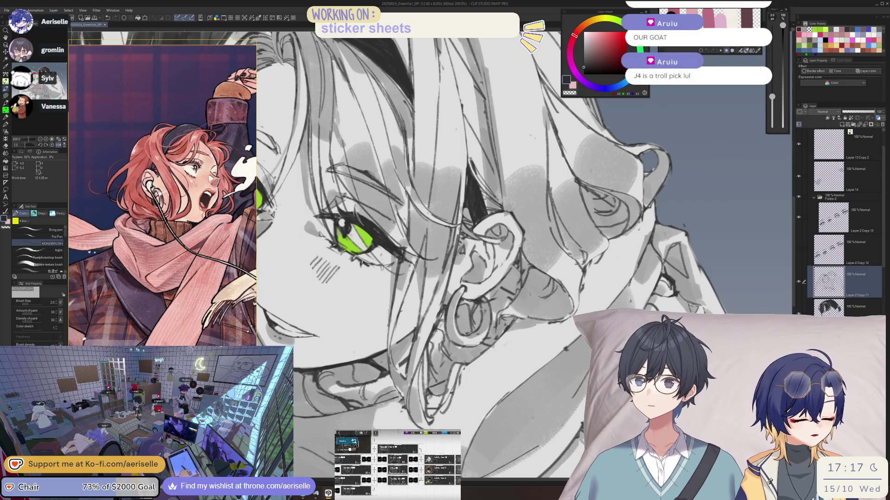
key("e")
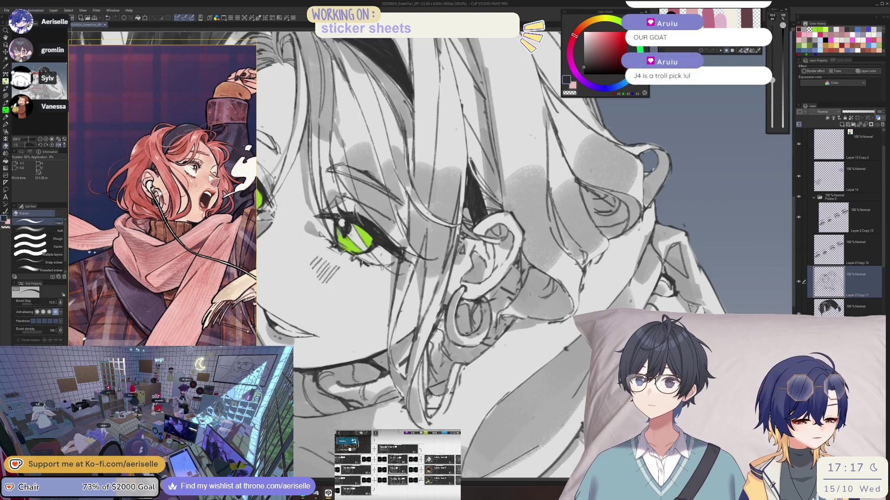
key("p")
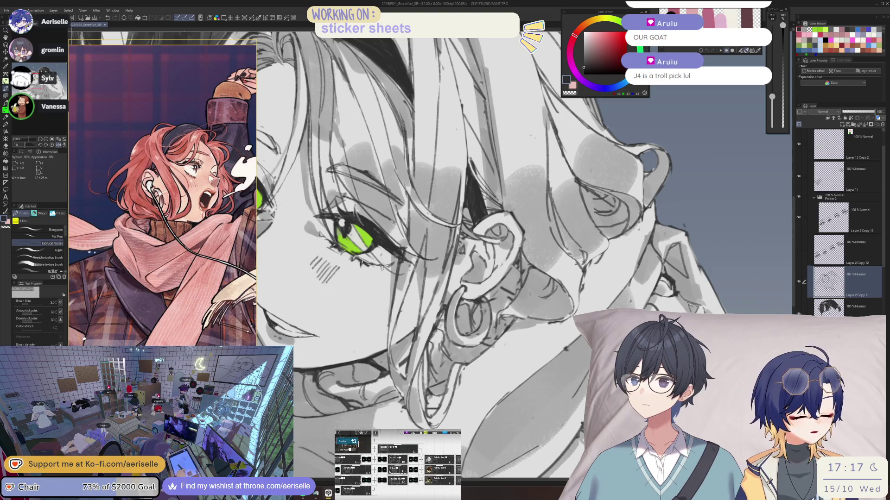
key("e")
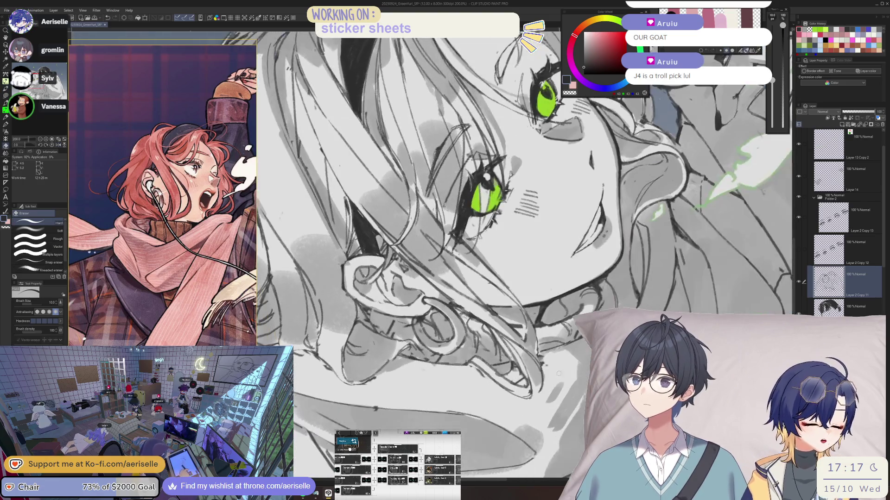
key("b")
key("h")
key("r")
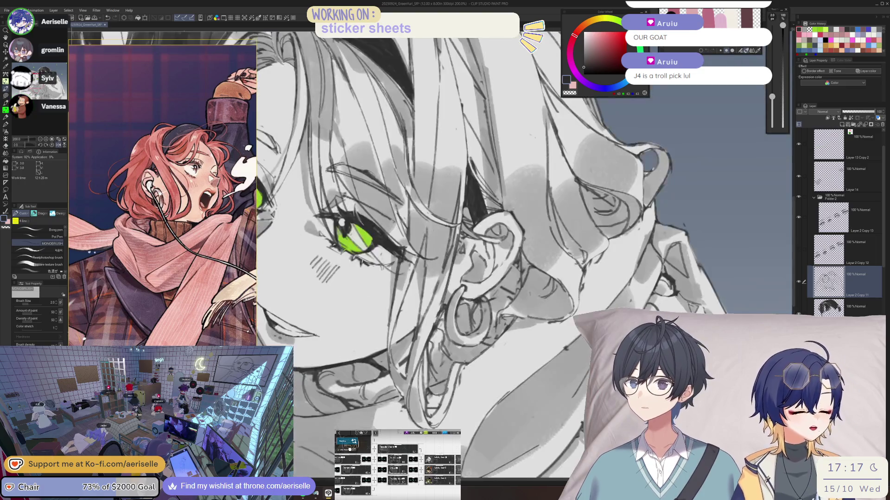
key("e")
mouse_move(421, 389)
left_mouse_down()
mouse_move(422, 361)
mouse_move(424, 381)
left_mouse_up()
- Zoom to 400% on the ear, set the eraser to 17, and clean lines alternating with the MONOBRUSH pen
key("b")
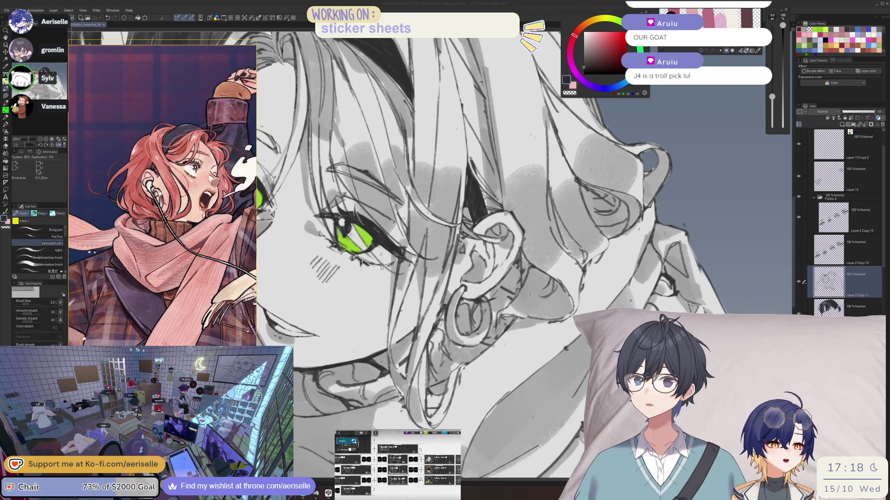
left_click(499, 330)
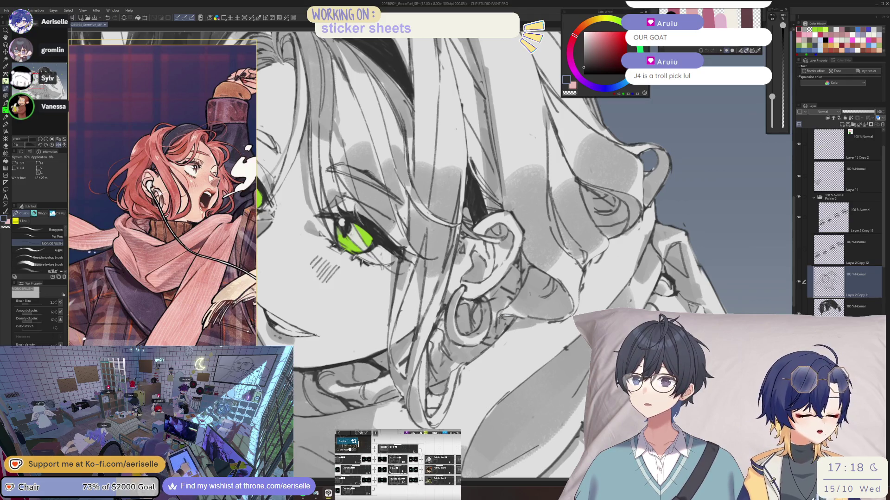
key("e")
key("p")
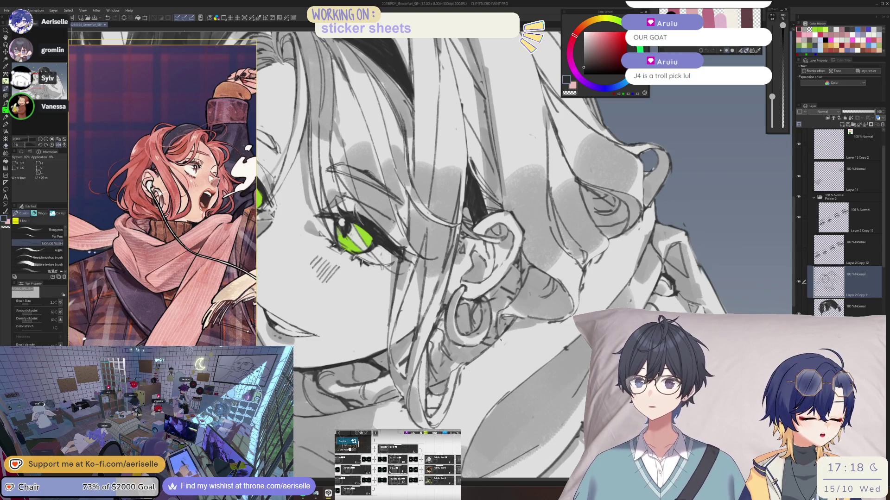
mouse_move(541, 291)
left_mouse_down()
mouse_move(533, 278)
mouse_move(552, 302)
mouse_move(543, 287)
left_mouse_up()
scroll(418, 347, "down", 4)
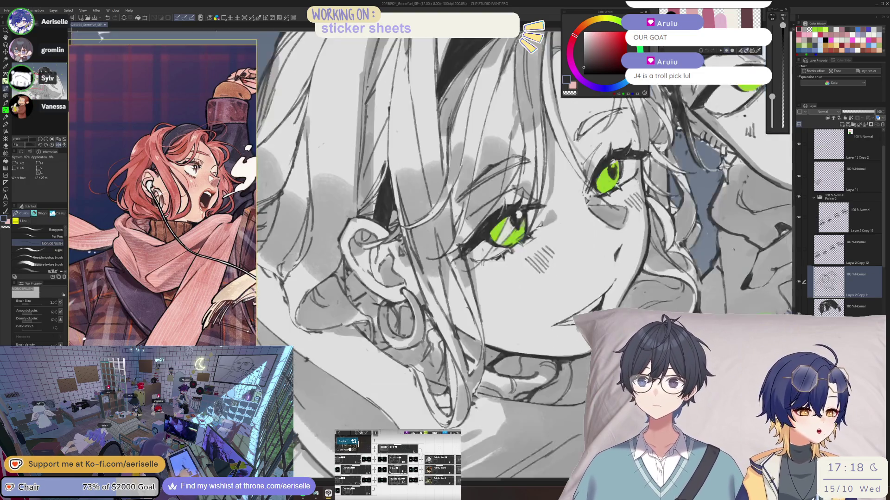
scroll(418, 346, "up", 6)
key("e")
key("]")
key("]")
key("]")
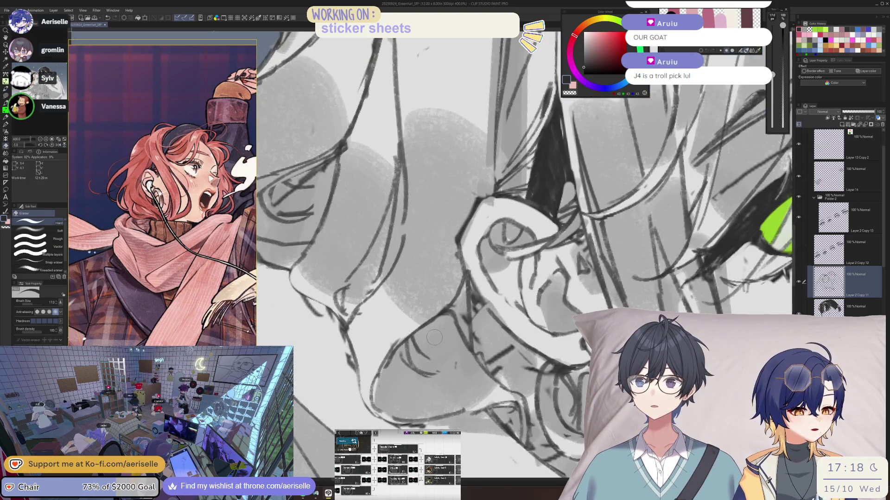
left_click_drag(465, 377, 534, 314)
key("p")
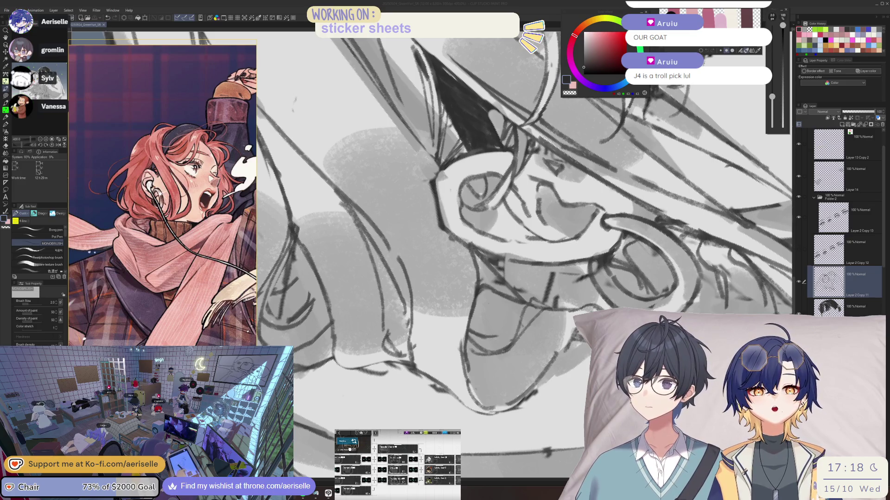
- Move the YouTube popout to the top centre, make it narrower and taller, and show the T1 vs FLY highlights
mouse_move(0, 257)
left_mouse_down()
mouse_move(346, 256)
mouse_move(439, 133)
mouse_move(418, 109)
left_mouse_up()
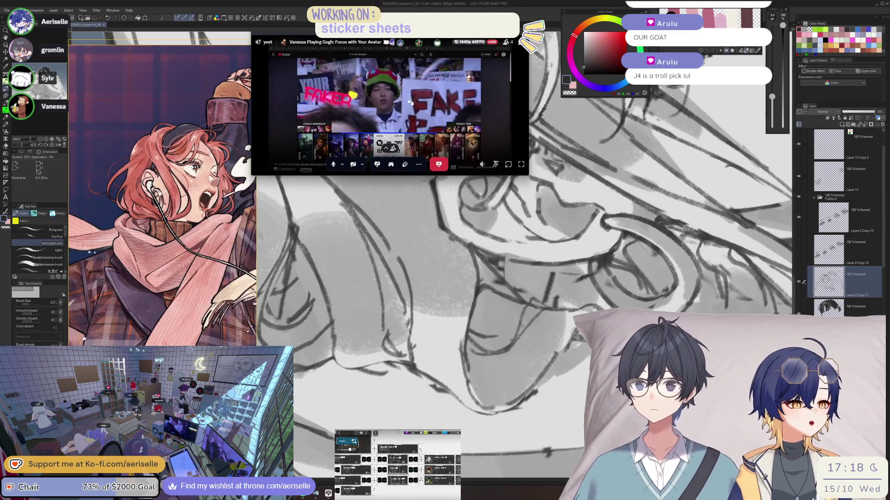
mouse_move(522, 175)
left_mouse_down()
mouse_move(510, 174)
mouse_move(505, 189)
left_mouse_up()
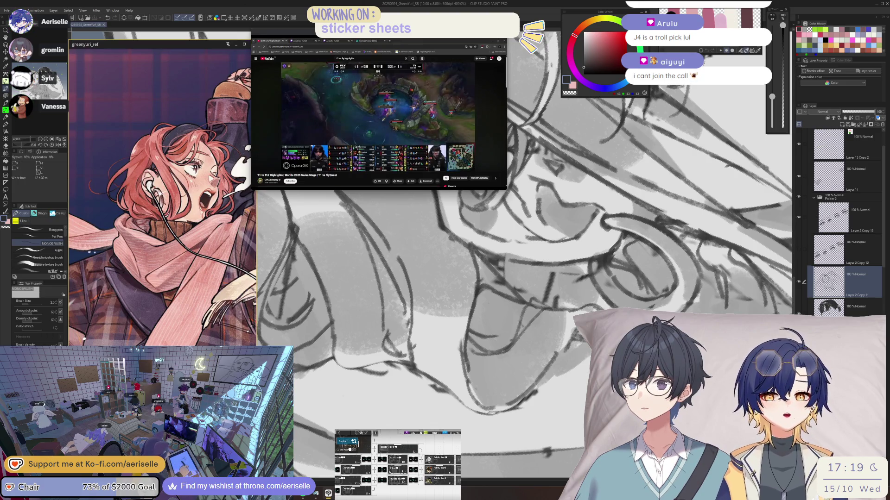
left_click(338, 41)
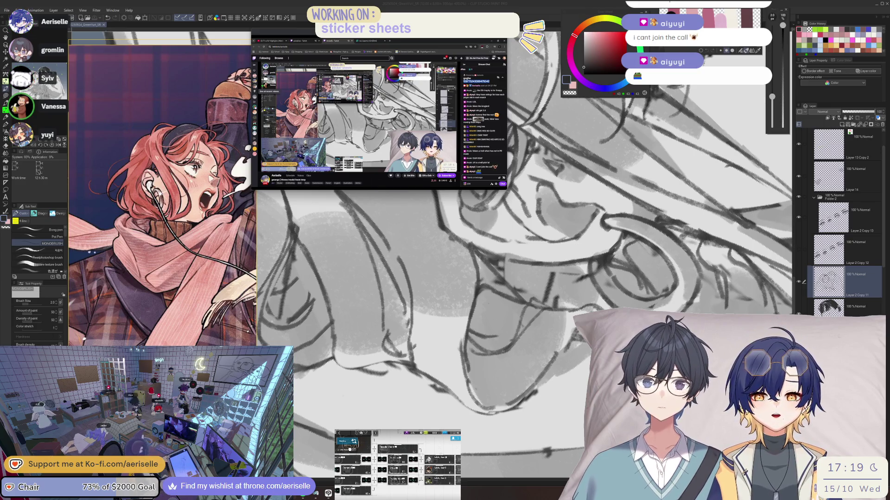
key("ctrl+1")
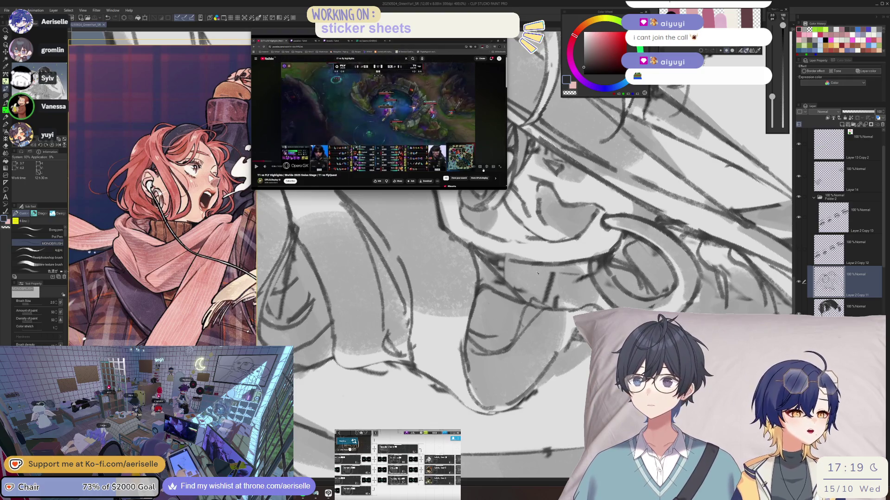
- Change the highlights video to a different resolution, then return focus to the drawing
left_click(487, 166)
left_click(485, 156)
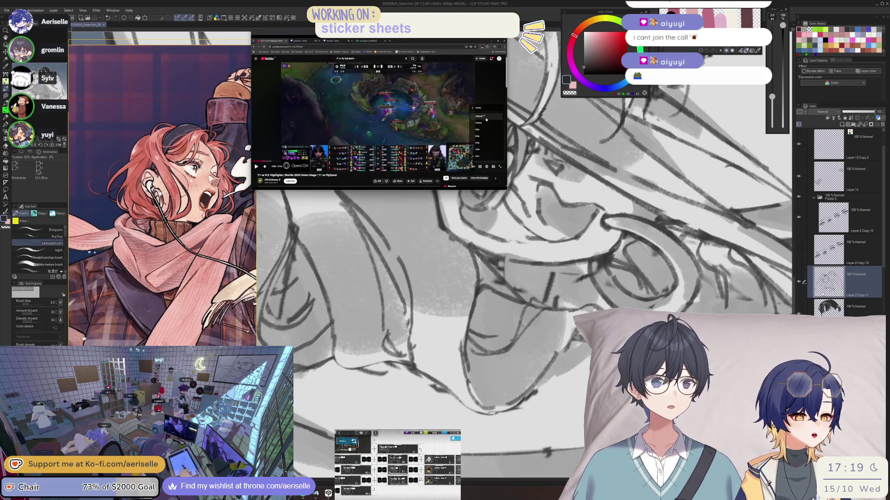
left_click(480, 123)
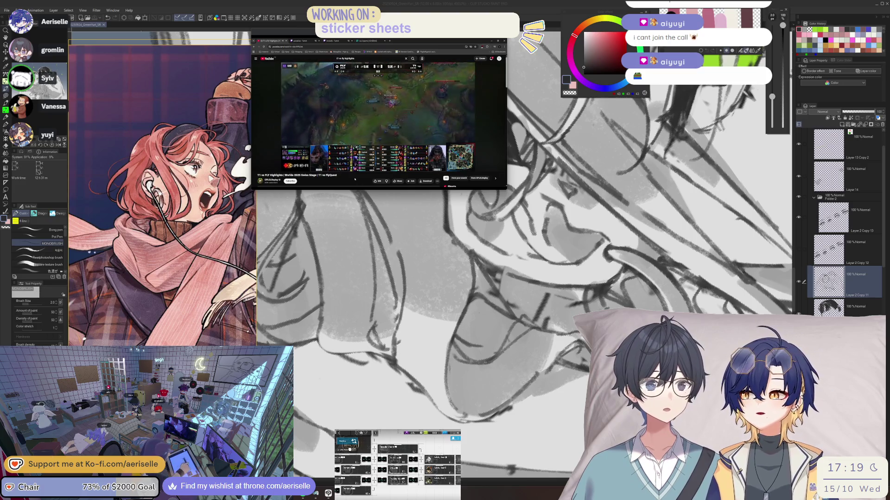
left_click(830, 271)
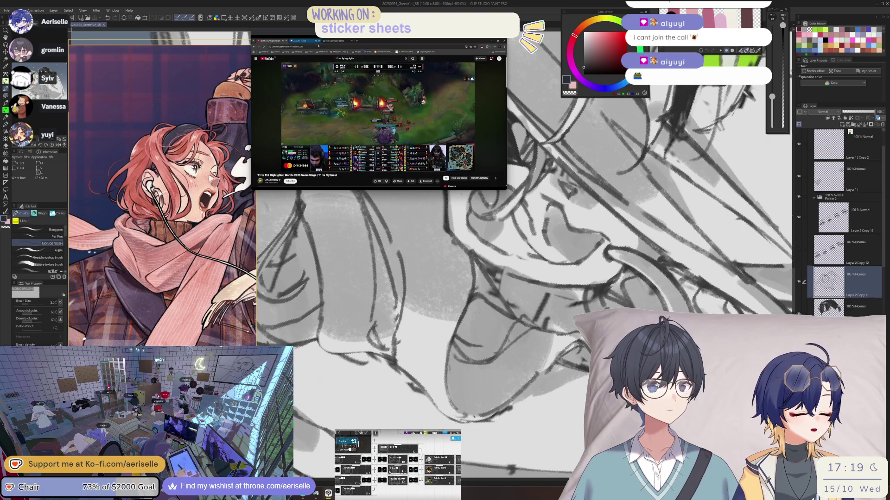
- Lightly erase part of the sketch, shrinking the eraser from 170 to 150
key("e")
left_click_drag(477, 412, 532, 376)
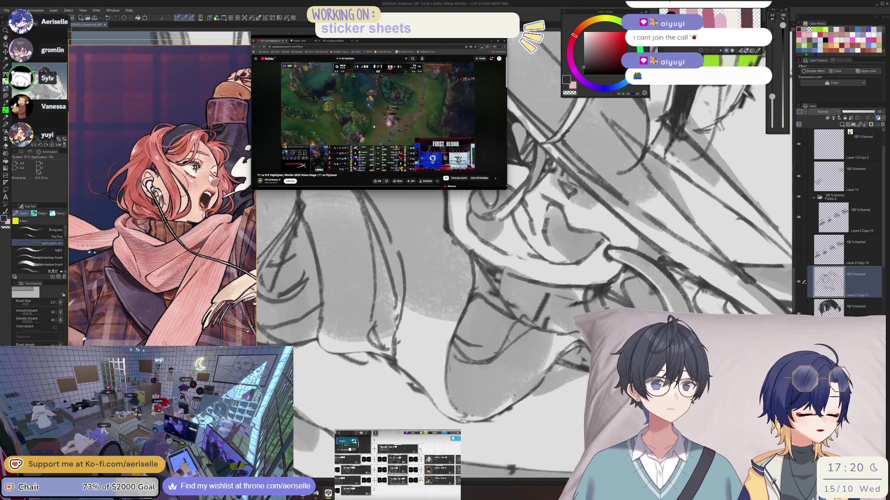
key("bracketleft")
left_click_drag(482, 413, 370, 403)
key("b")
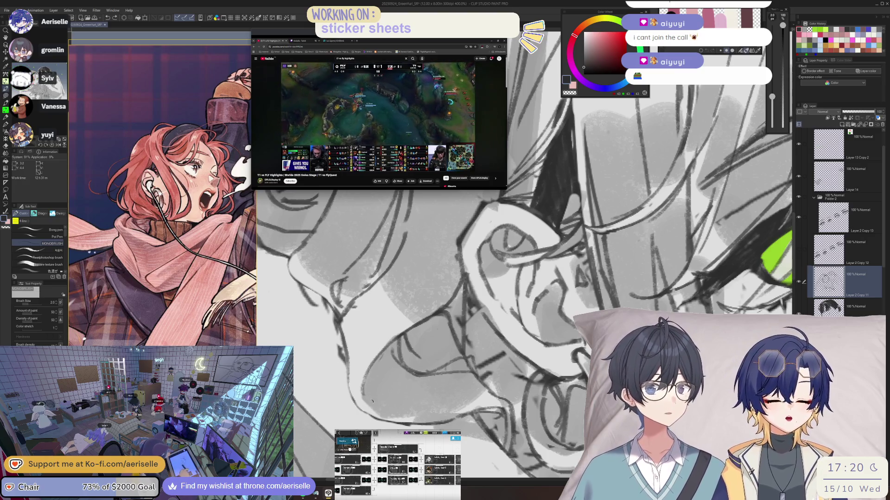
- Draw a short dark line on the sketch with the MONOBRUSH pen
scroll(369, 396, "up", 3)
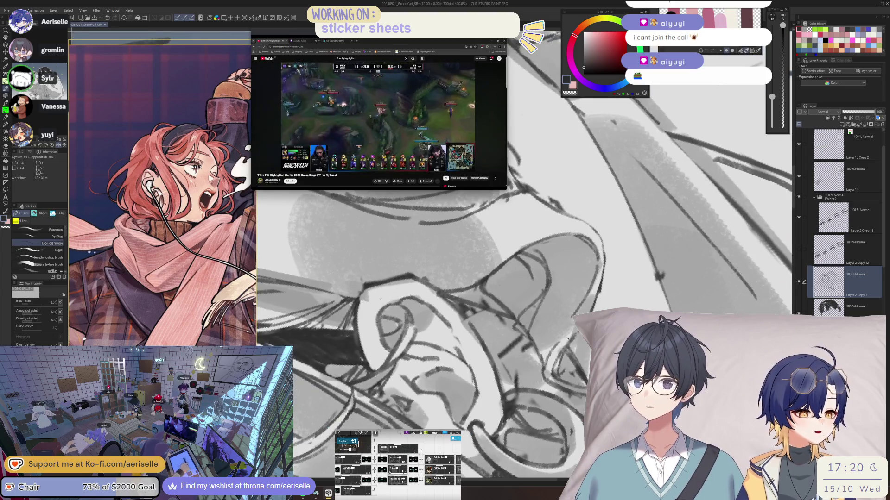
scroll(560, 336, "down", 3)
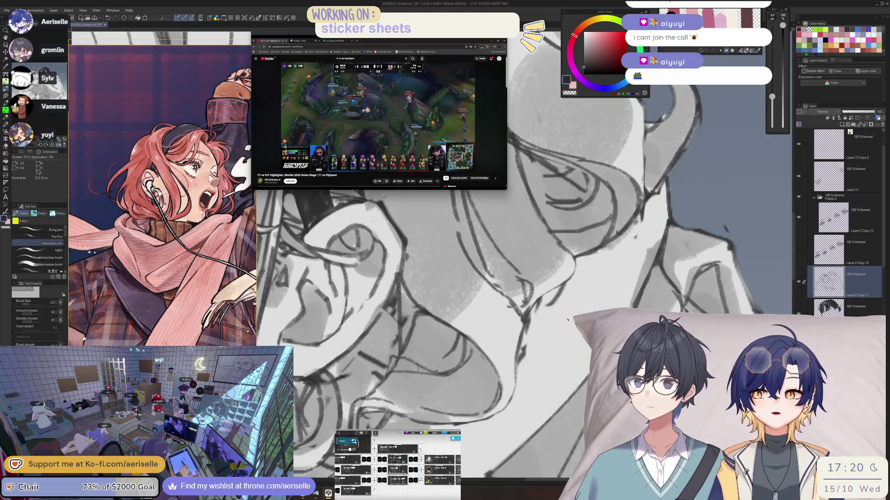
scroll(567, 320, "down", 3)
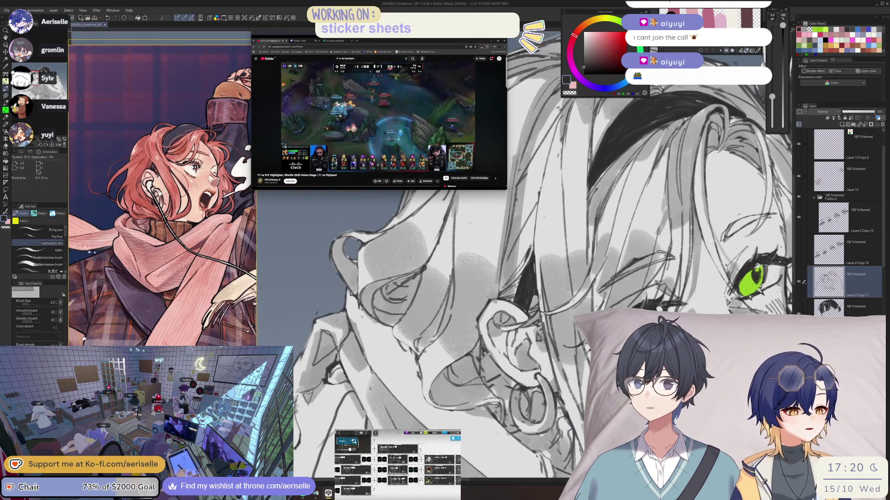
scroll(419, 335, "up", 3)
key("e")
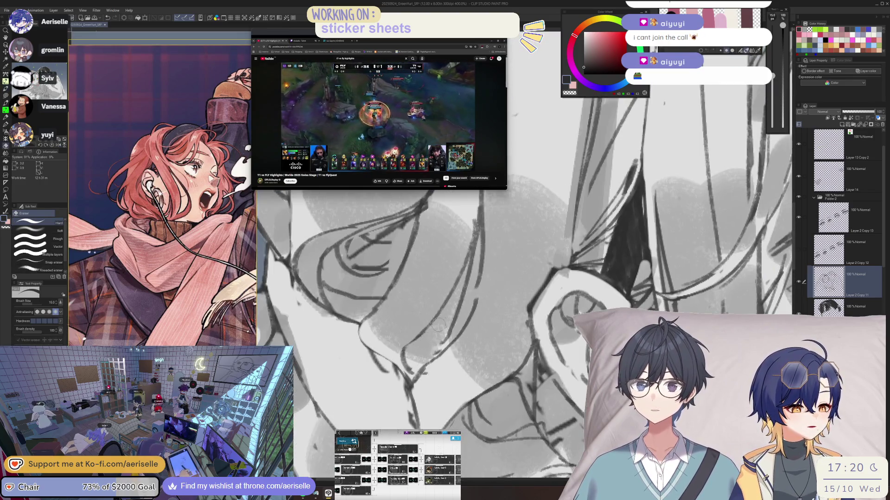
key("b")
left_click_drag(442, 347, 412, 377)
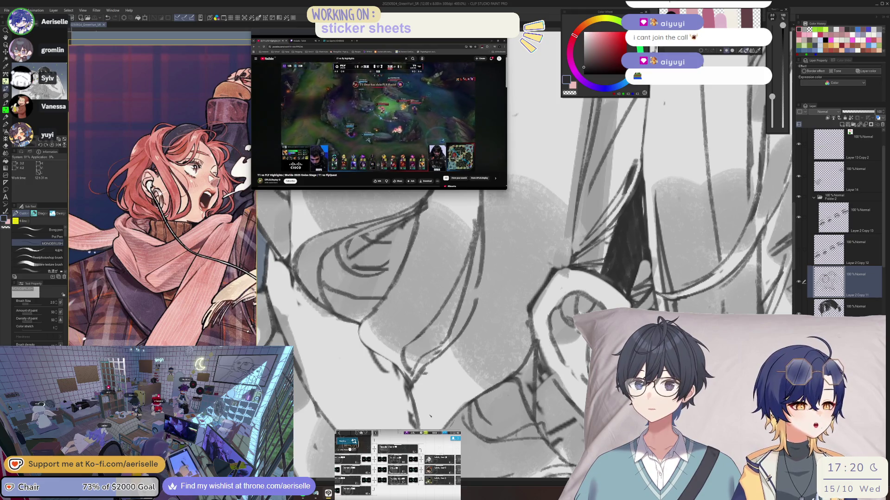
- Zoom the canvas out through 200% and 150% and rotate it to review more of the illustration
left_click_drag(430, 411, 428, 409)
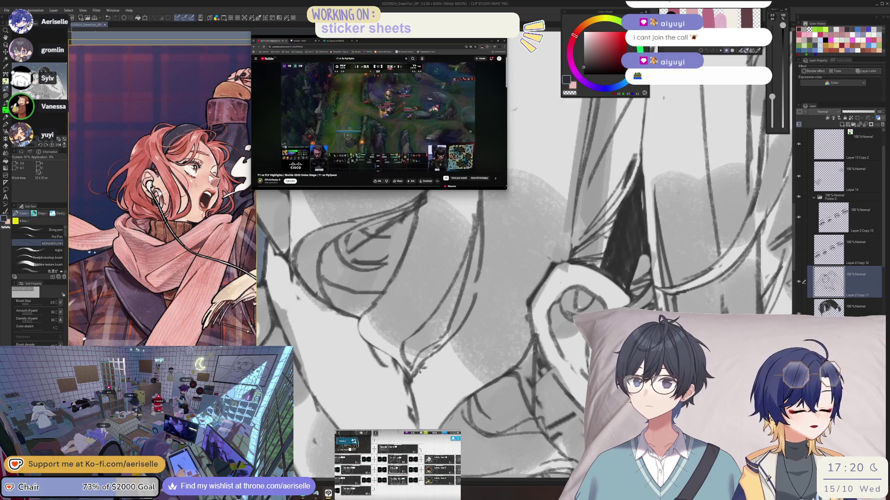
key("e")
key("p")
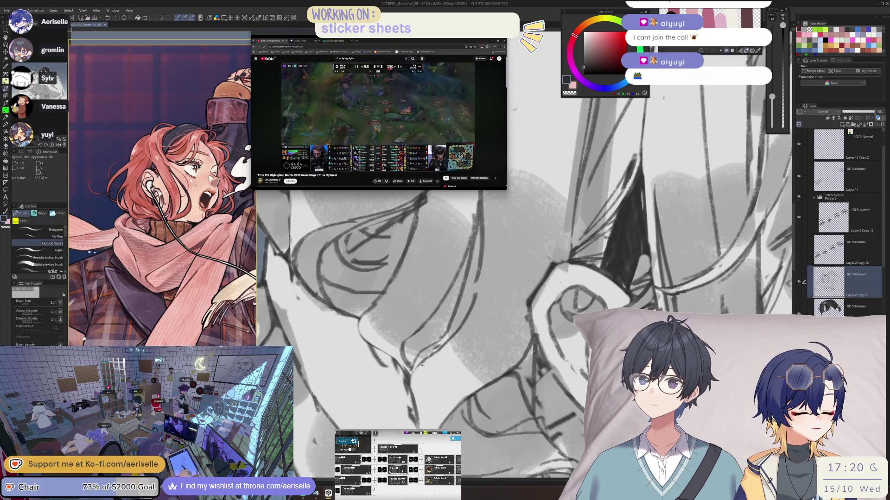
key("e")
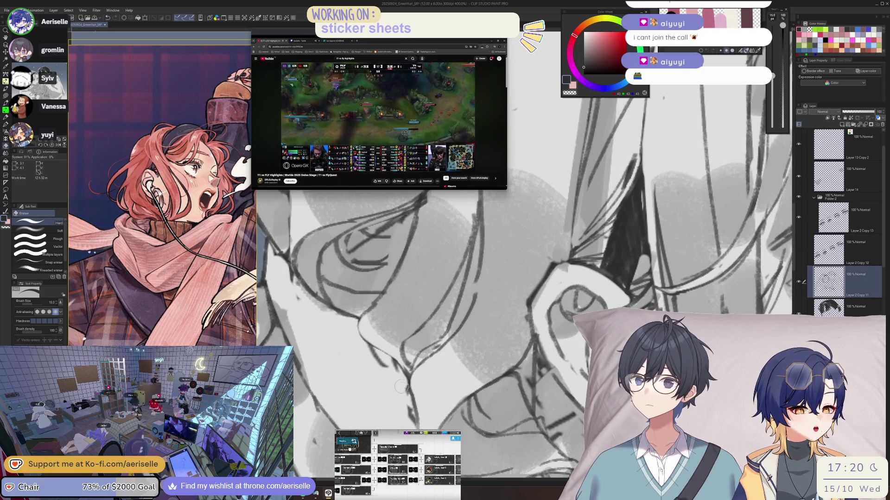
key("ctrl+minus")
key("ctrl+minus")
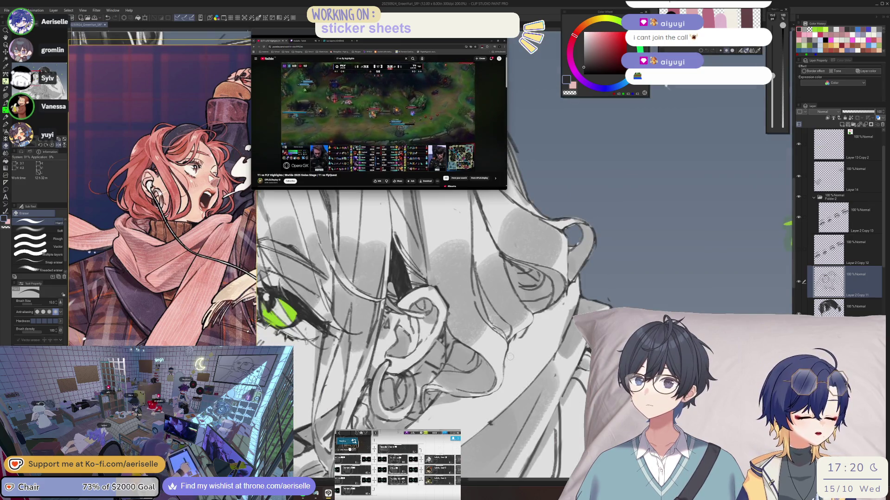
key("p")
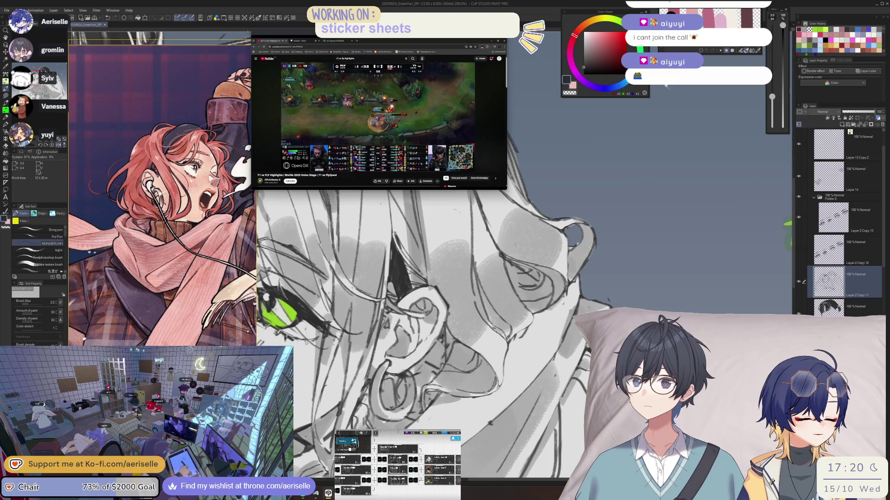
key("ctrl+minus")
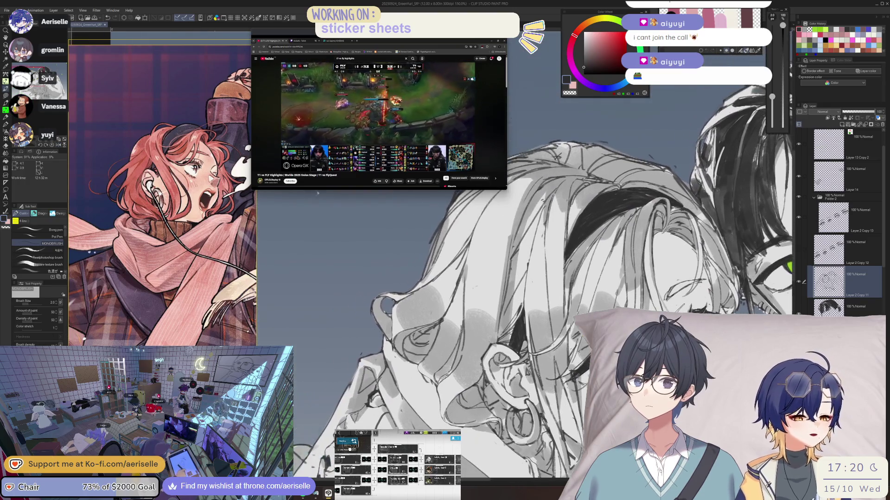
key("e")
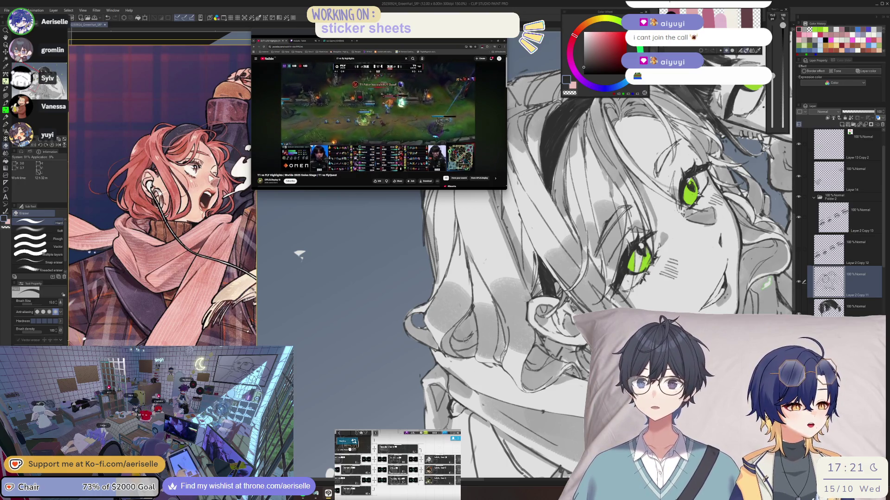
key("p")
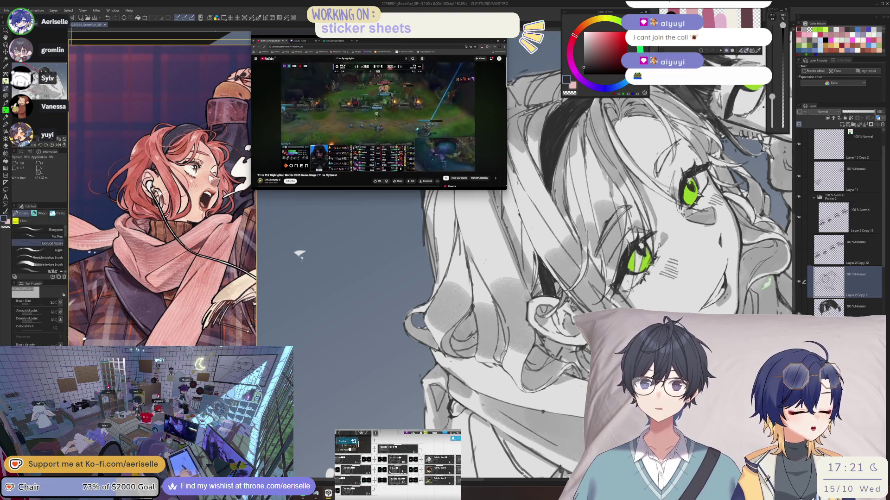
key("e")
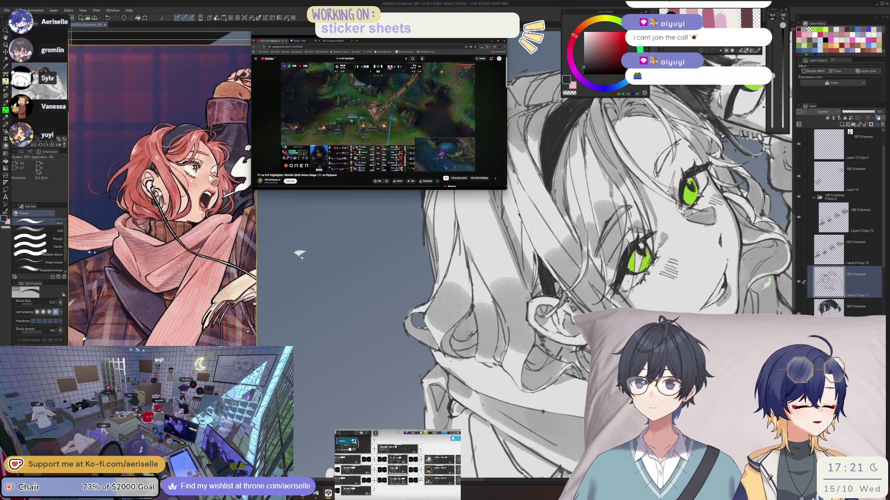
scroll(473, 310, "up", 1)
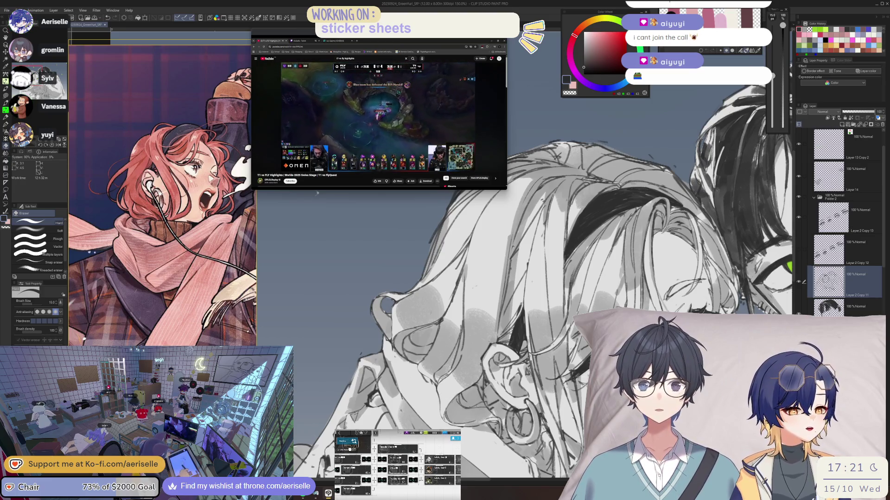
scroll(317, 193, "down", 4)
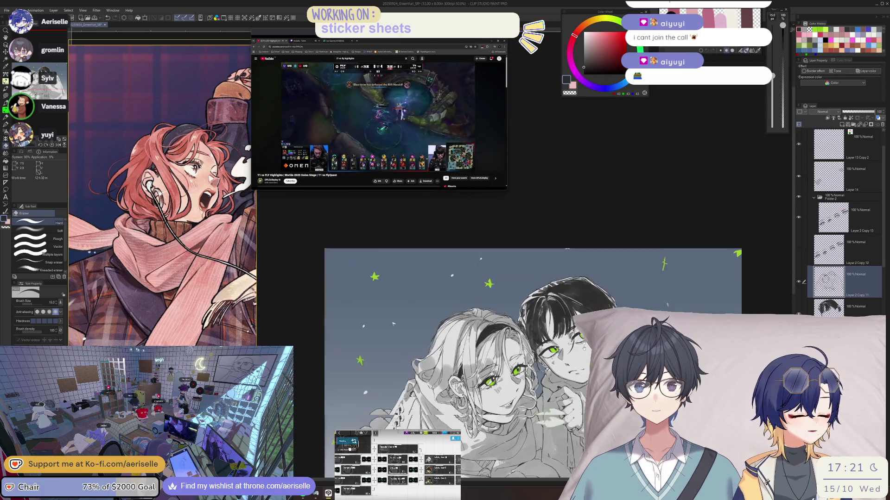
- Zoom in on the blonde girl's cheek and mouth, alternating the pen and eraser on the linework
scroll(494, 390, "up", 4)
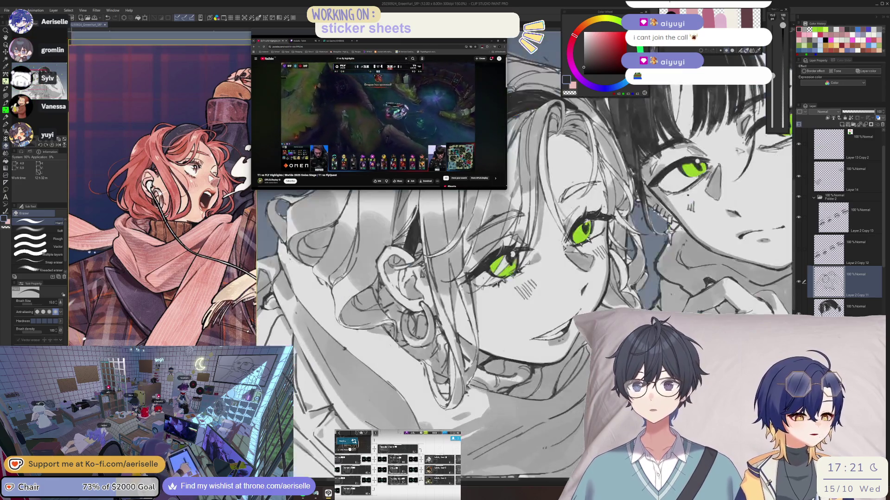
scroll(505, 368, "up", 1)
key("p")
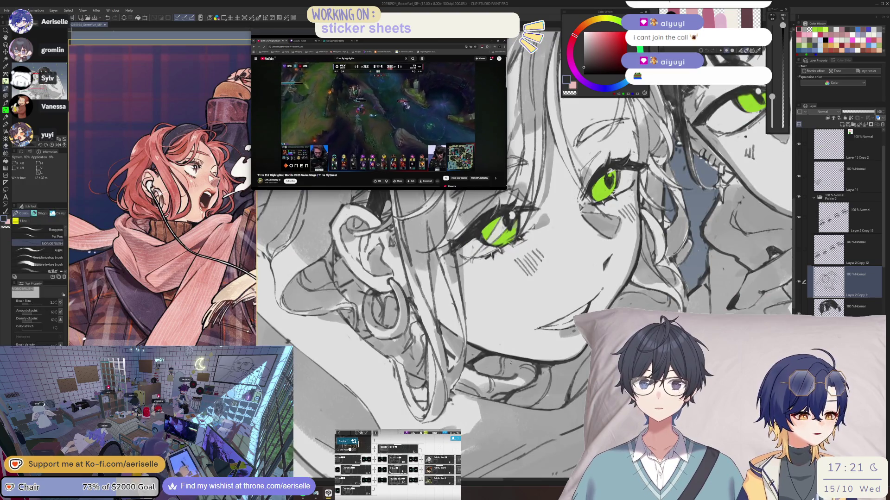
scroll(499, 366, "down", 2)
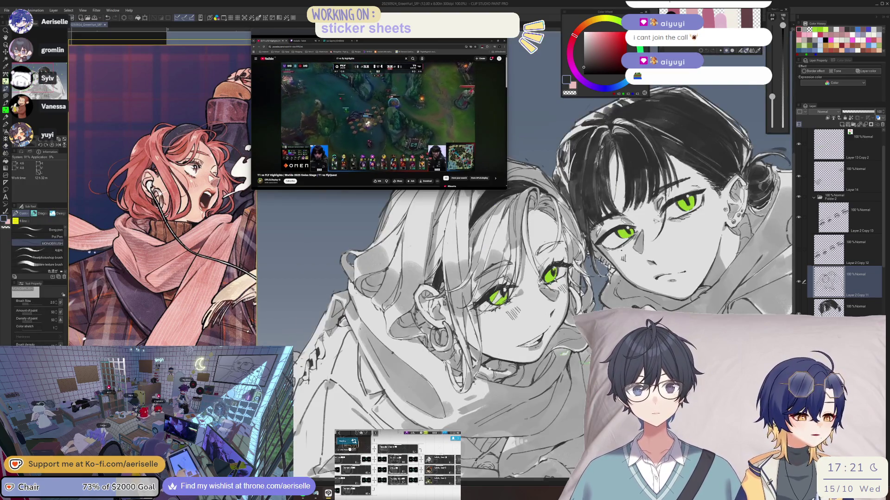
scroll(488, 367, "up", 4)
key("e")
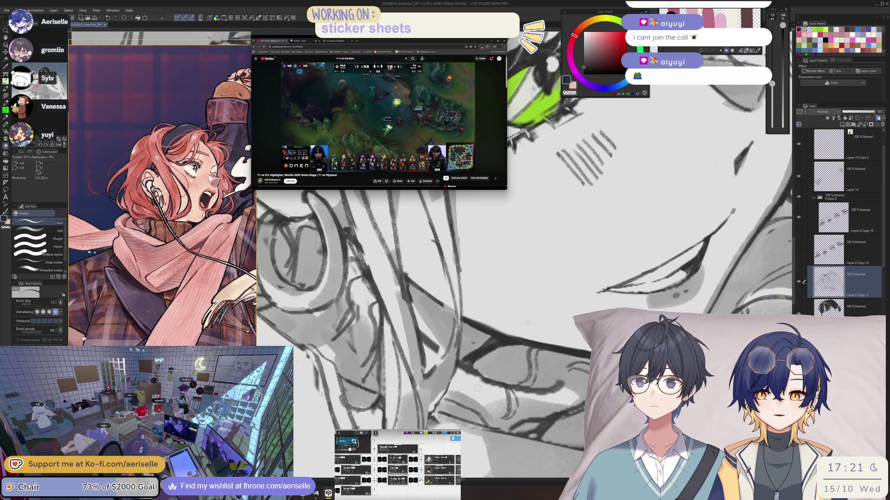
scroll(477, 388, "down", 1)
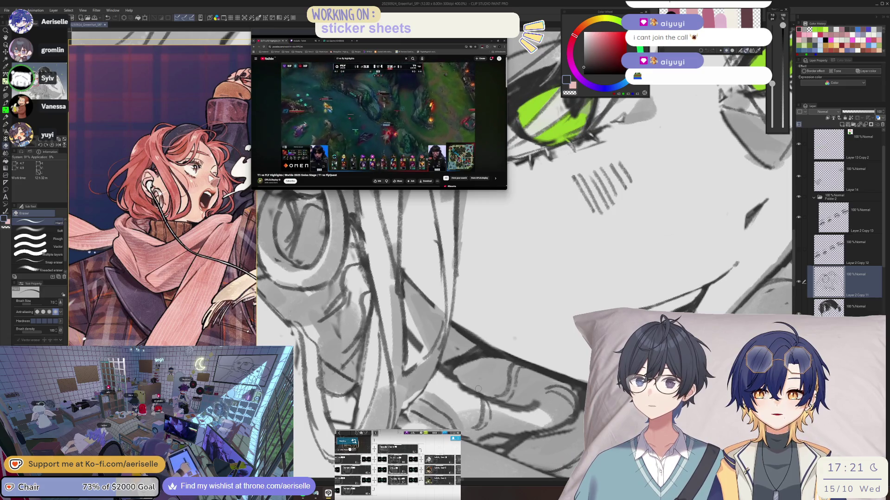
scroll(464, 371, "down", 2)
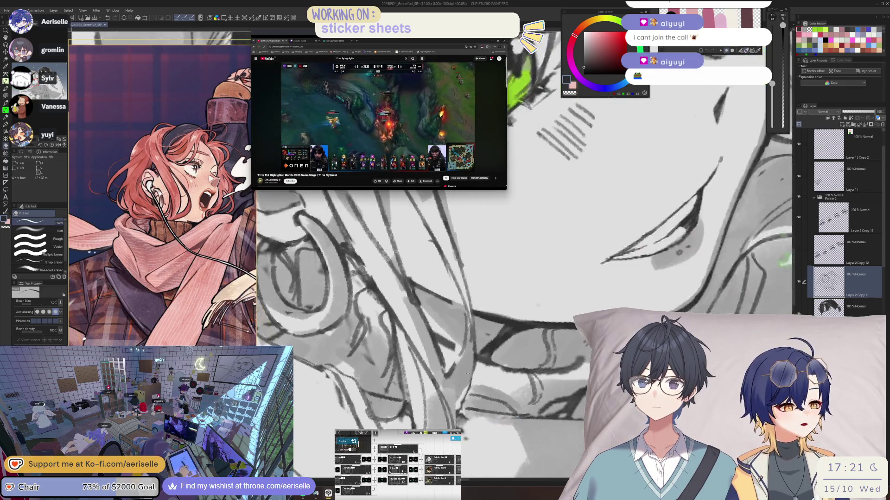
scroll(527, 335, "down", 1)
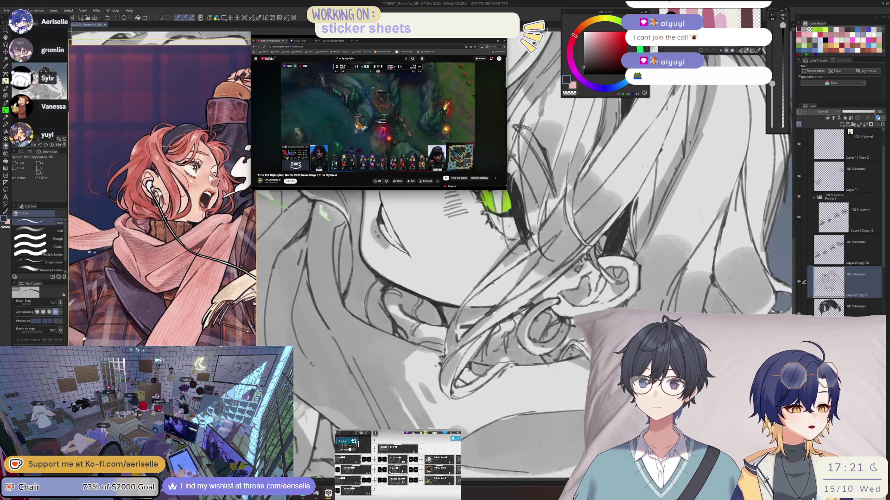
scroll(527, 335, "down", 2)
- Fit the whole drawing in view, then mirror and tilt it to check proportions
left_click_drag(534, 327, 519, 365)
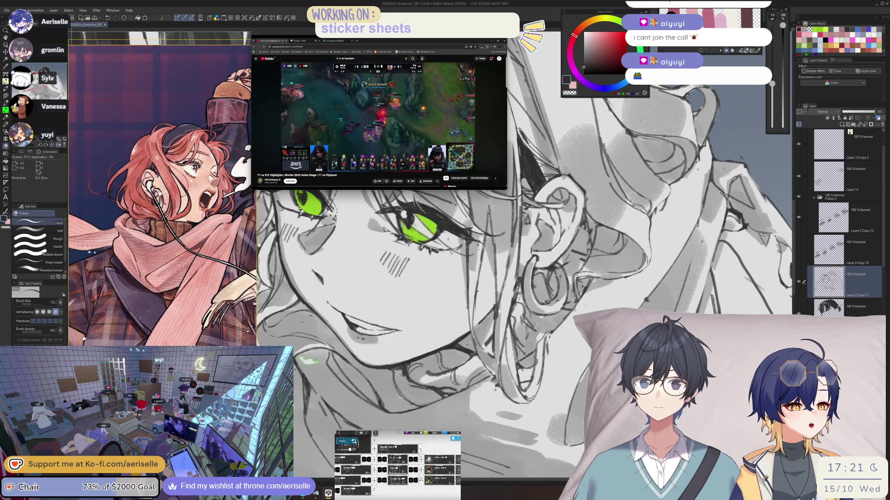
key("b")
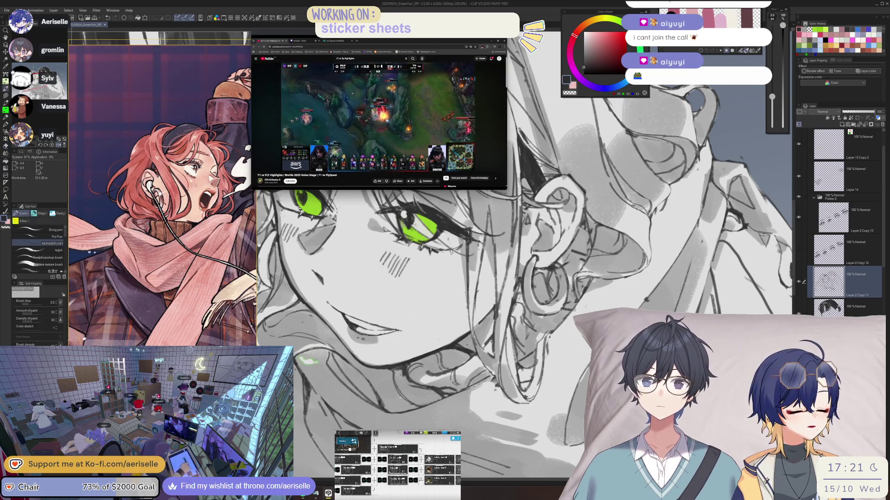
key("ctrl+0")
key("h")
key("minus")
key("minus")
key("minus")
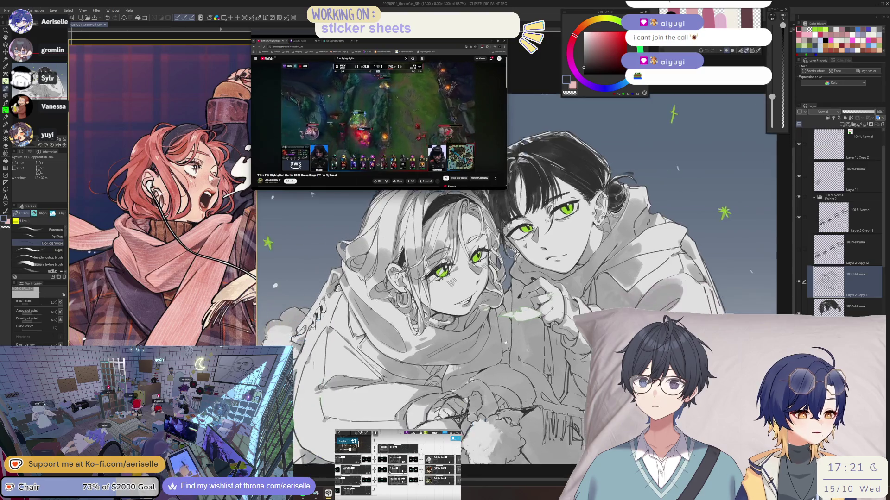
- Refine the hand and leaf with eraser and fine pen, mirroring the view to check proportions
scroll(451, 366, "up", 4)
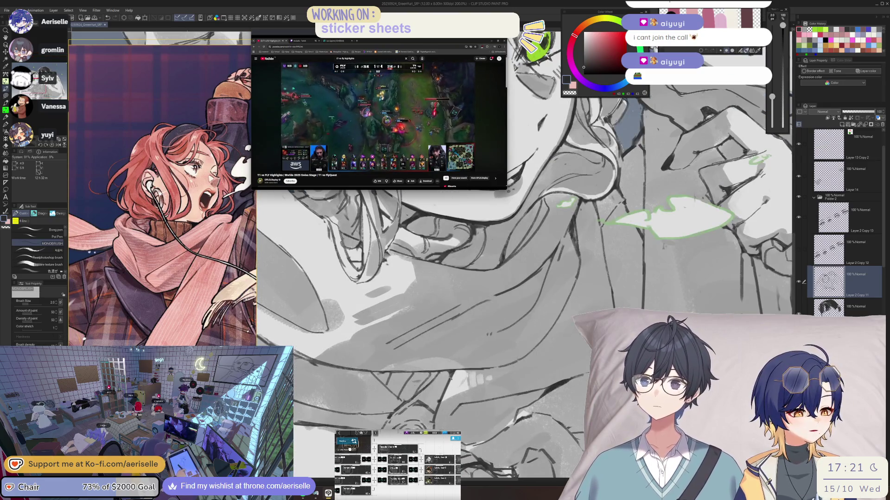
scroll(525, 256, "down", 2)
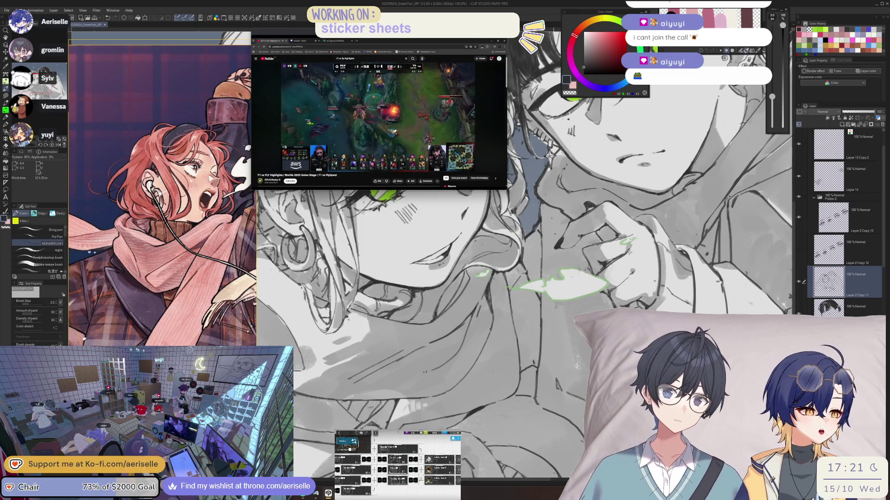
scroll(524, 255, "up", 5)
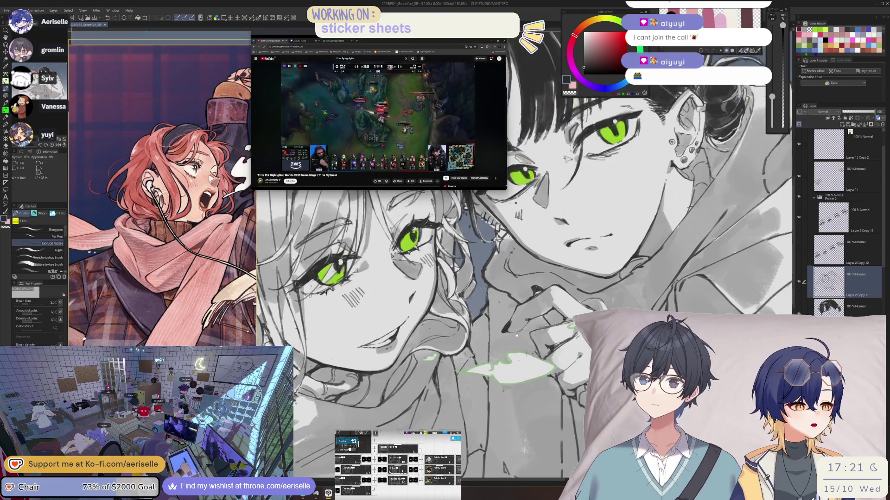
key("e")
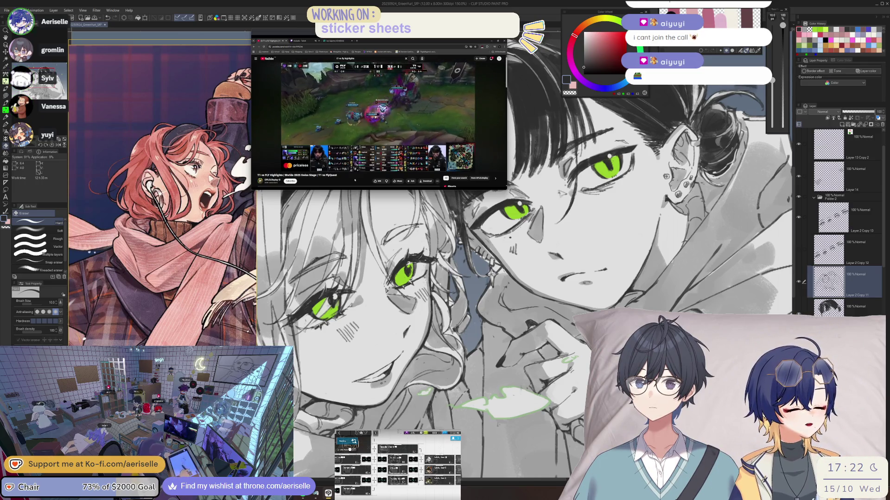
key("h")
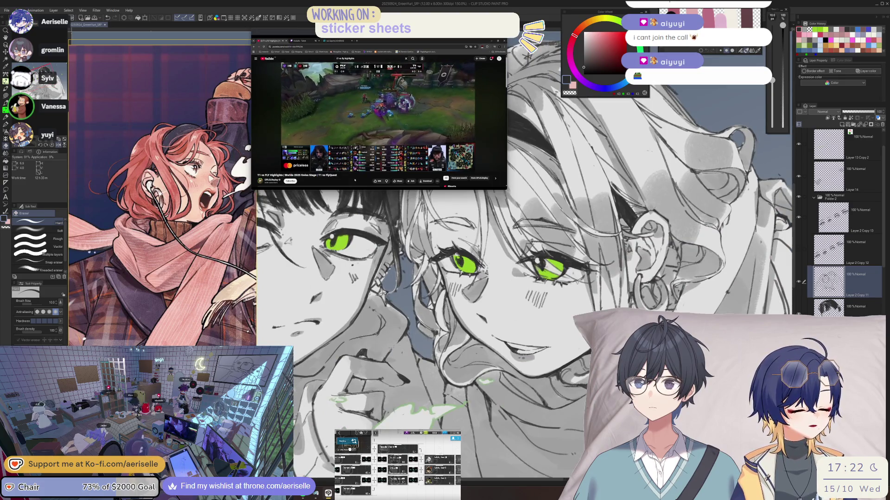
key("p")
key("h")
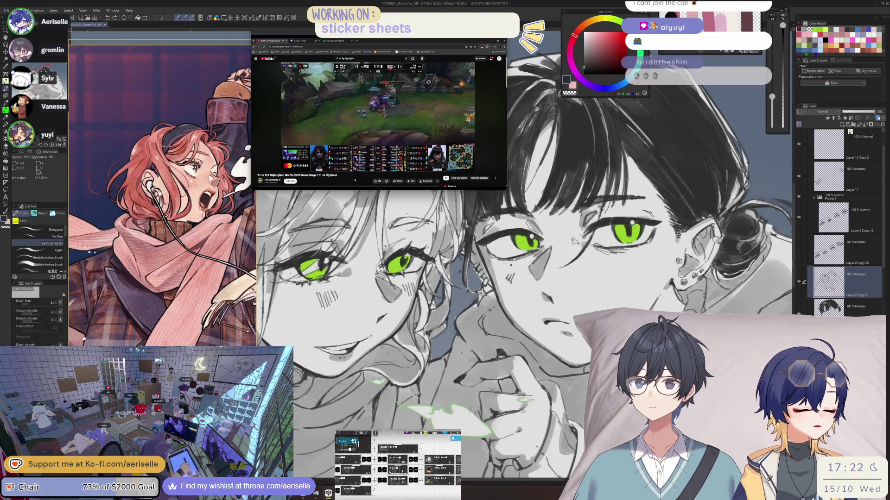
key("h")
key("minus")
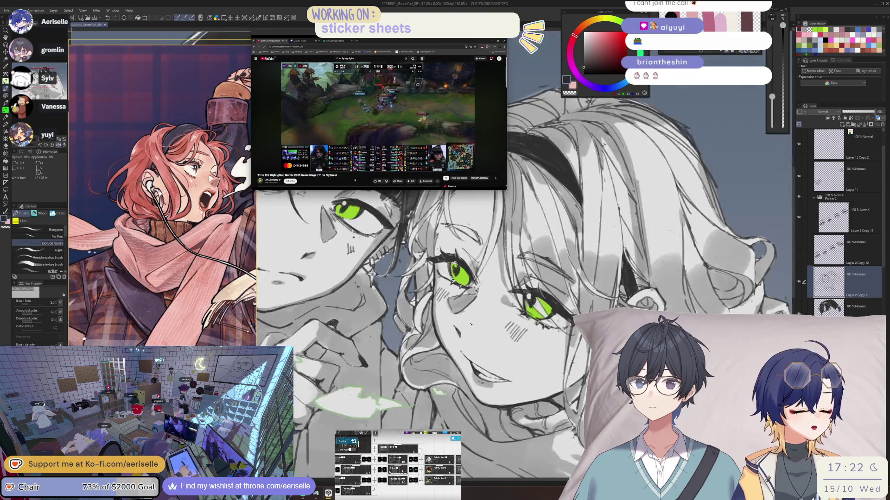
key("e")
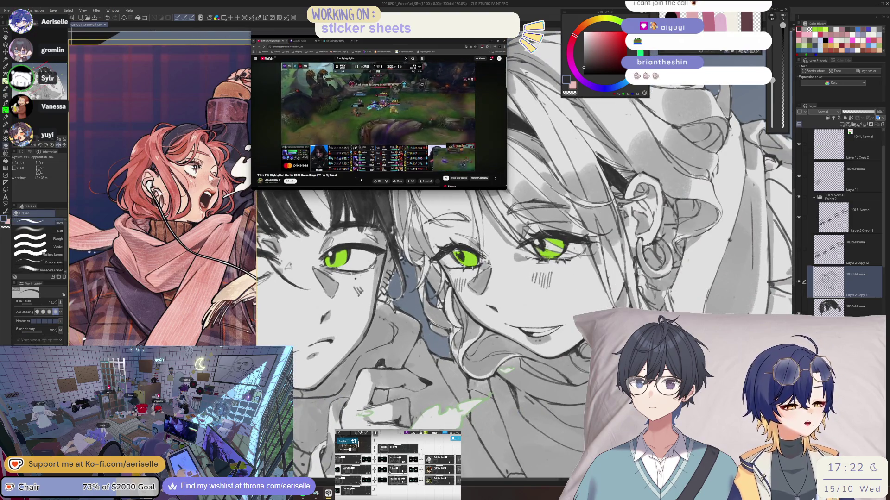
key("h")
- Zoom out to 100% then in to 150% on the faces, flipping and rotating 15° counterclockwise
key("ctrl+minus")
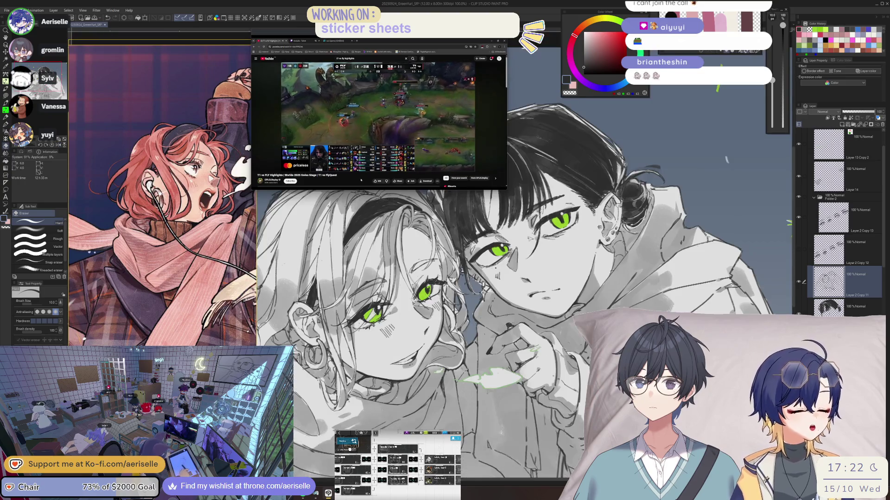
key("h")
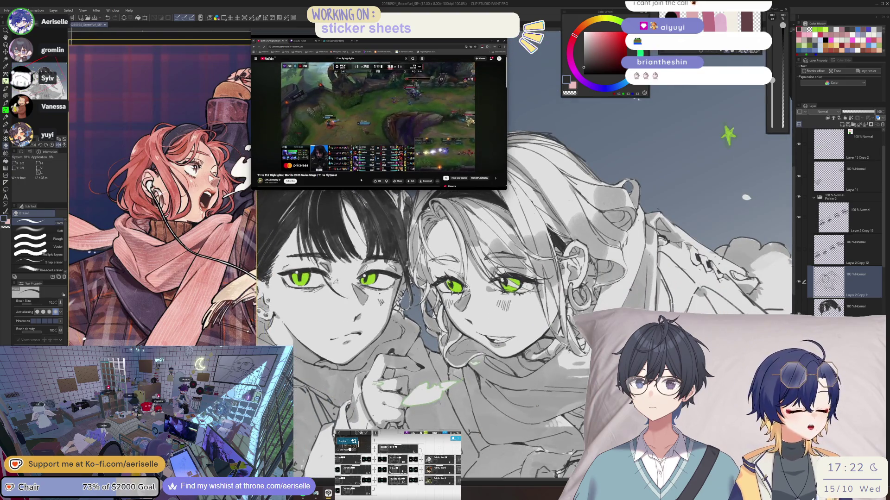
key("ctrl+plus")
key("h")
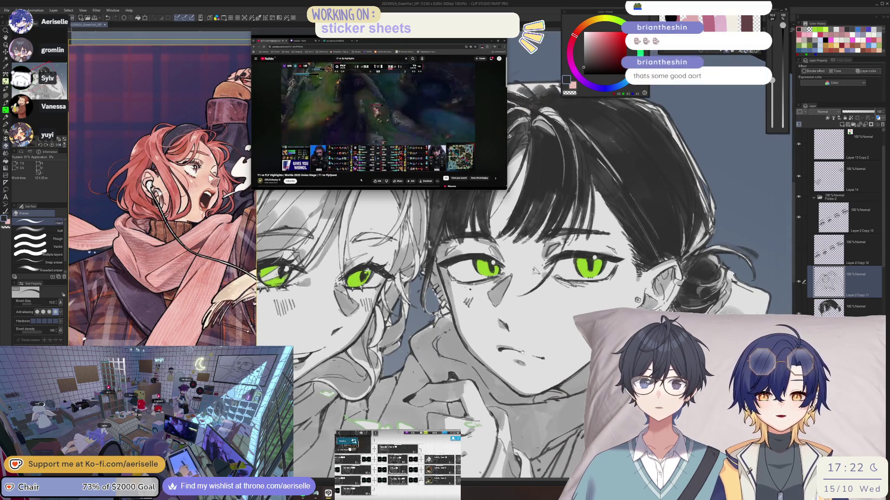
scroll(515, 347, "down", 2)
key("minus")
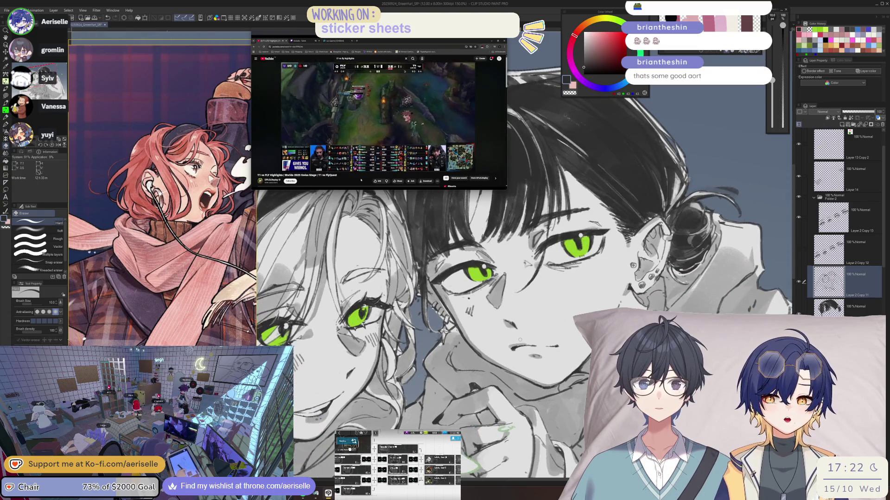
key("b")
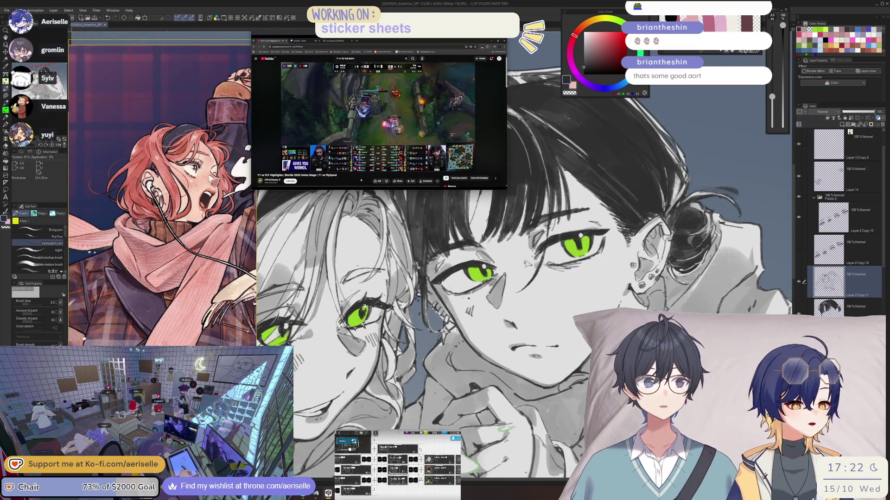
- Reset the view to 100% upright and centre both characters in view
key("ctrl+alt+0")
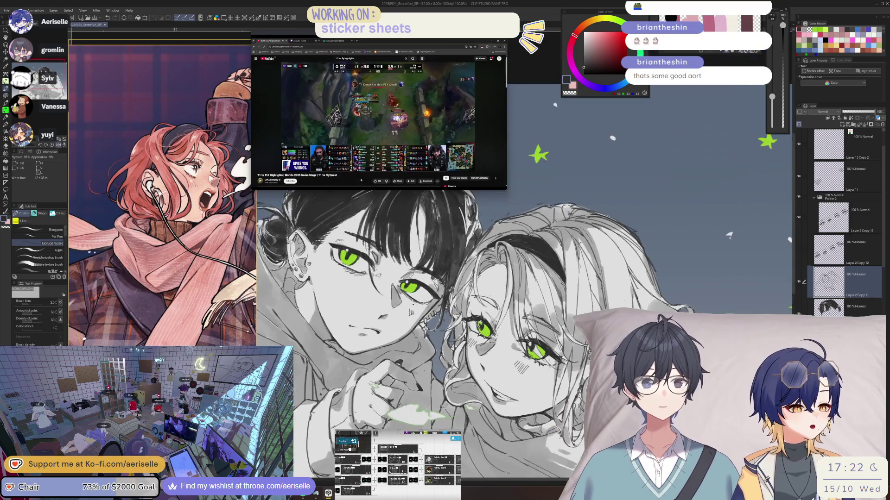
scroll(509, 301, "up", 5)
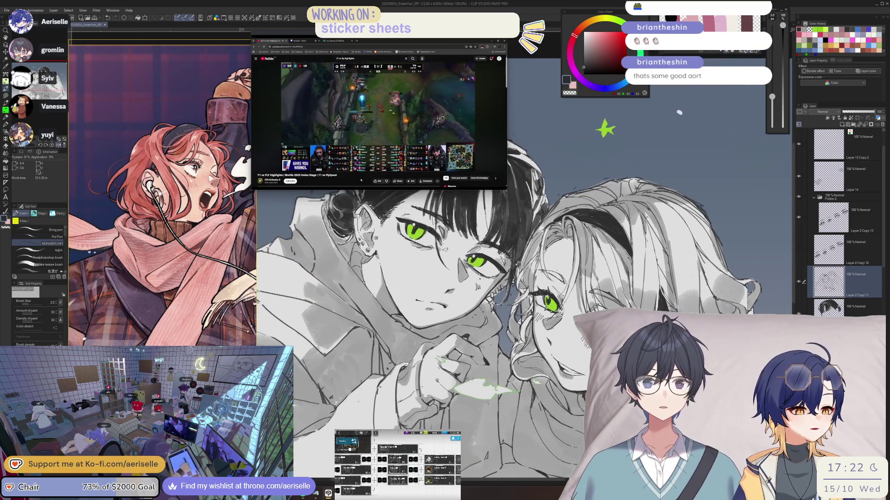
scroll(493, 314, "up", 2)
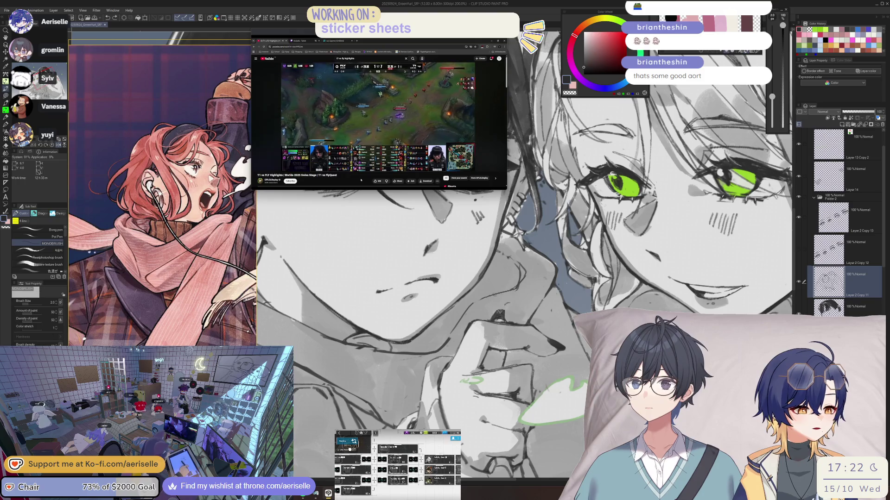
scroll(506, 309, "down", 3)
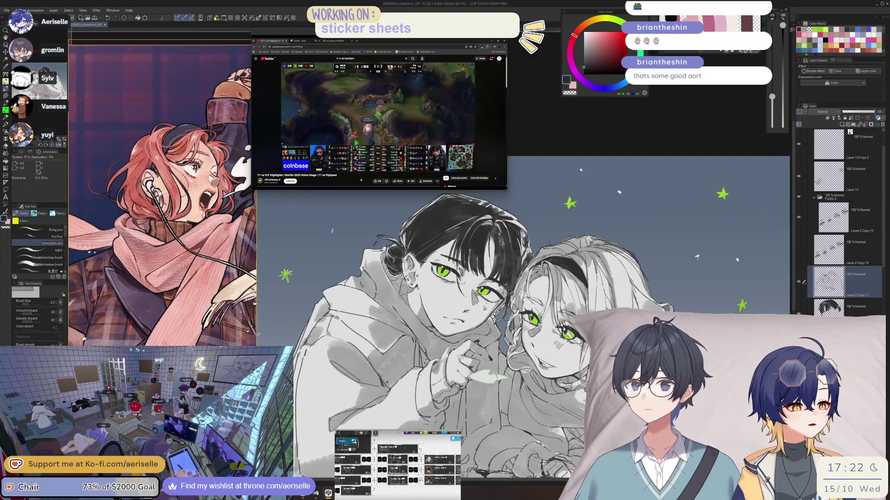
left_click_drag(497, 342, 626, 301)
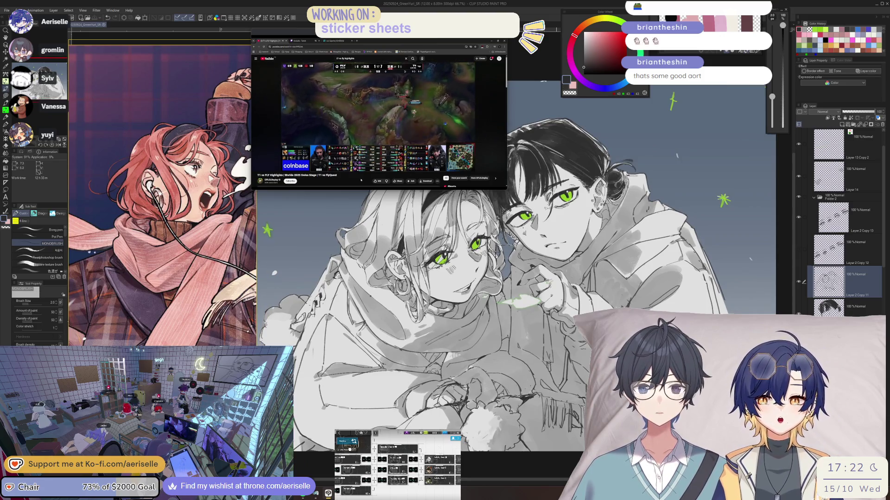
scroll(183, 321, "down", 3)
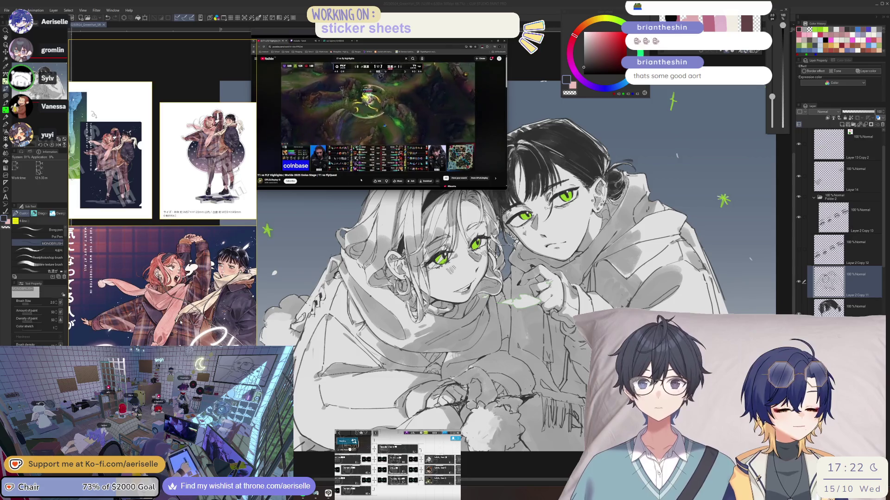
- Mirror the canvas to check the face and ear, then unmirror it to the hand and collar
scroll(183, 321, "up", 1)
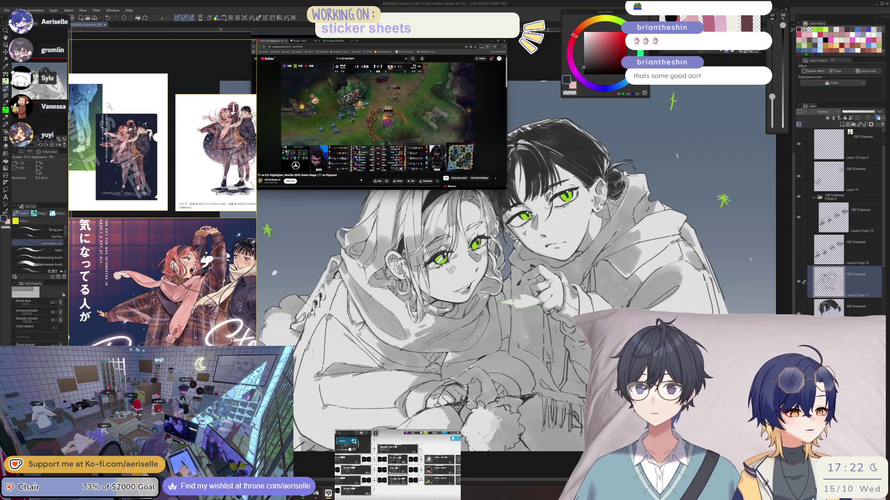
scroll(553, 368, "up", 4)
key("e")
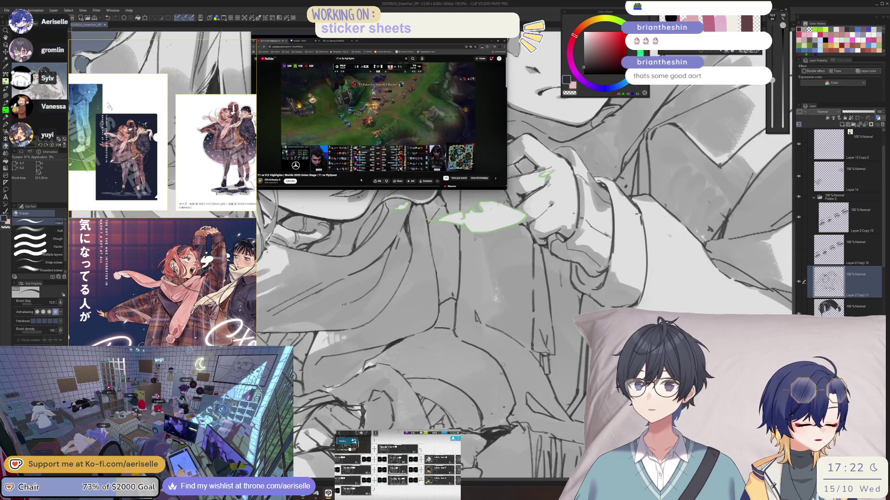
key("b")
key("h")
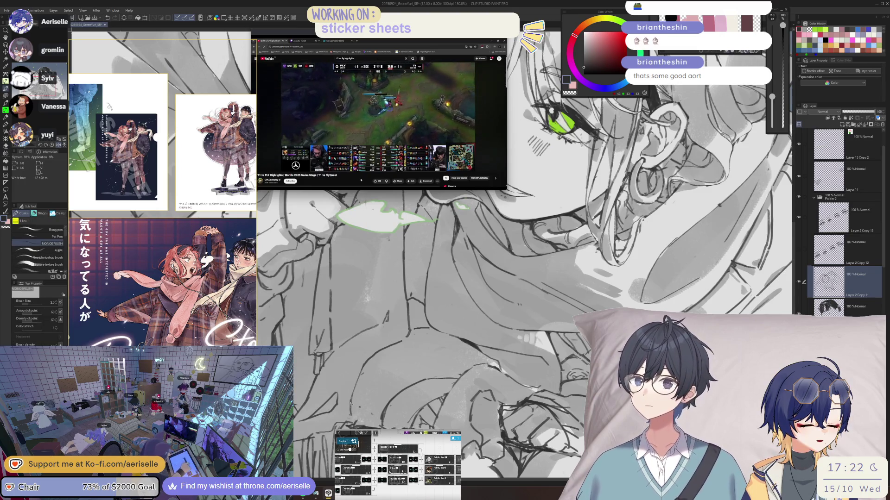
key("h")
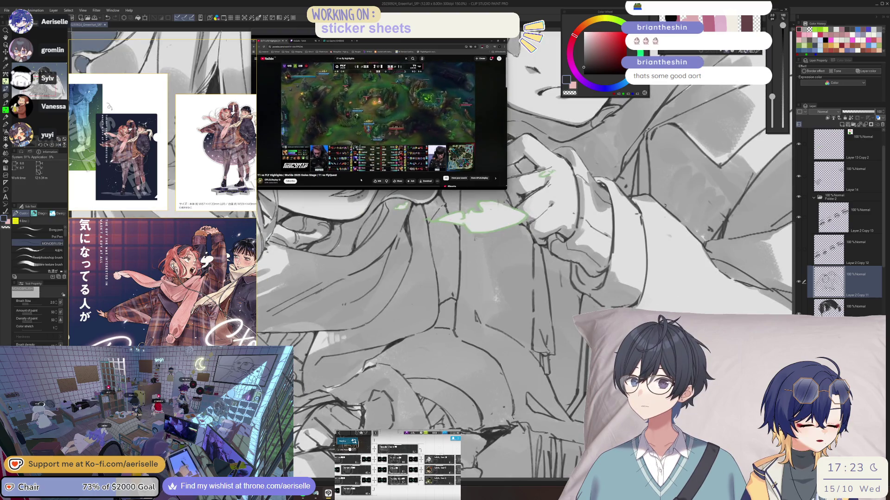
key("e")
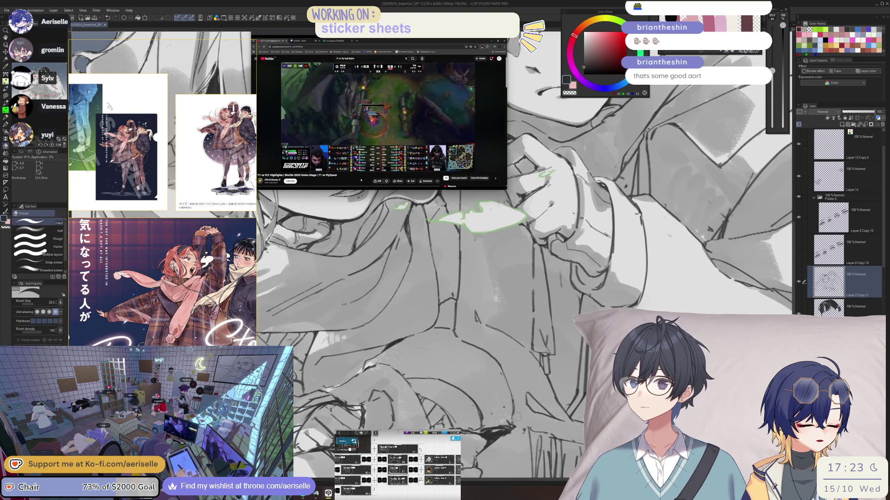
key("b")
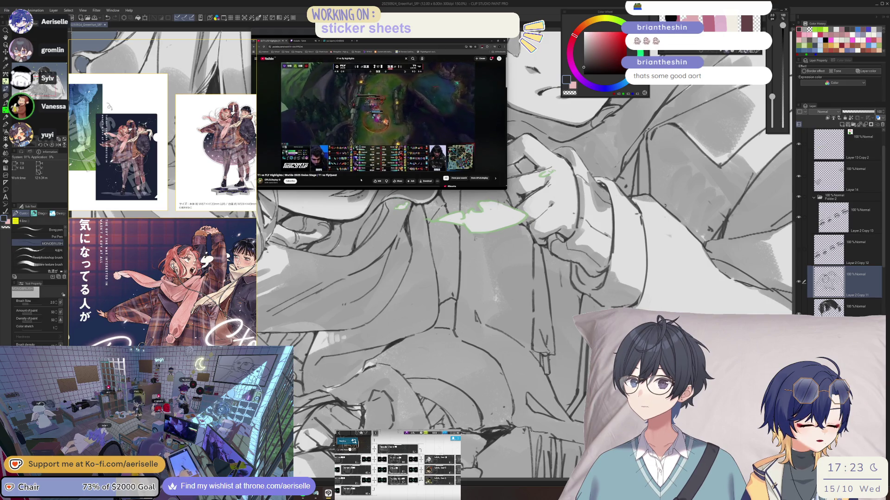
- Repeatedly mirror the view while swapping pen and eraser, rotating to a comfier drawing angle
key("h")
key("h")
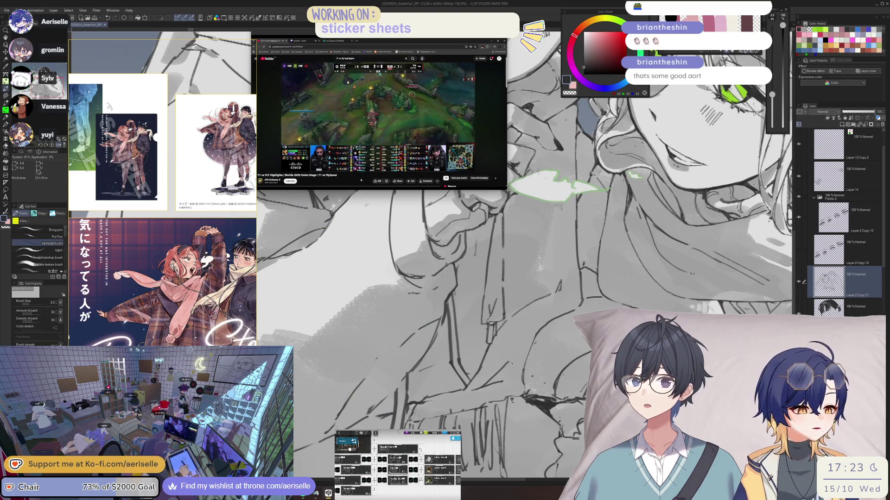
key("h")
key("e")
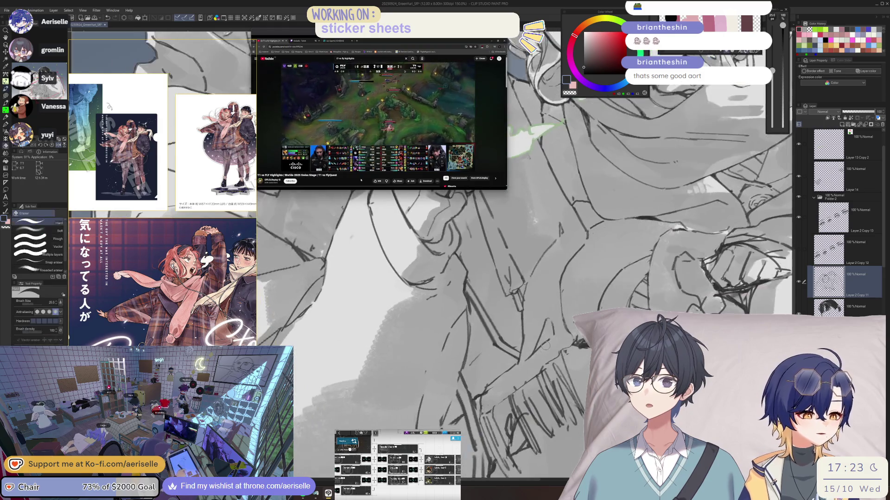
key("p")
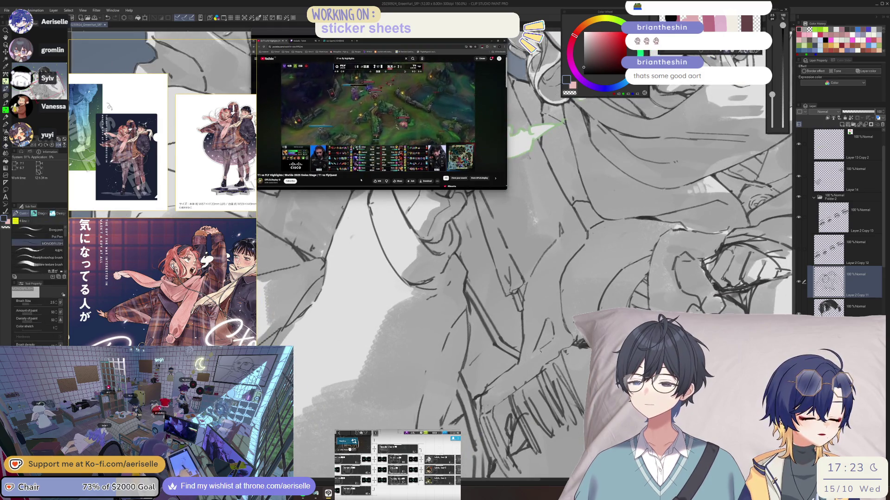
key("h")
key("e")
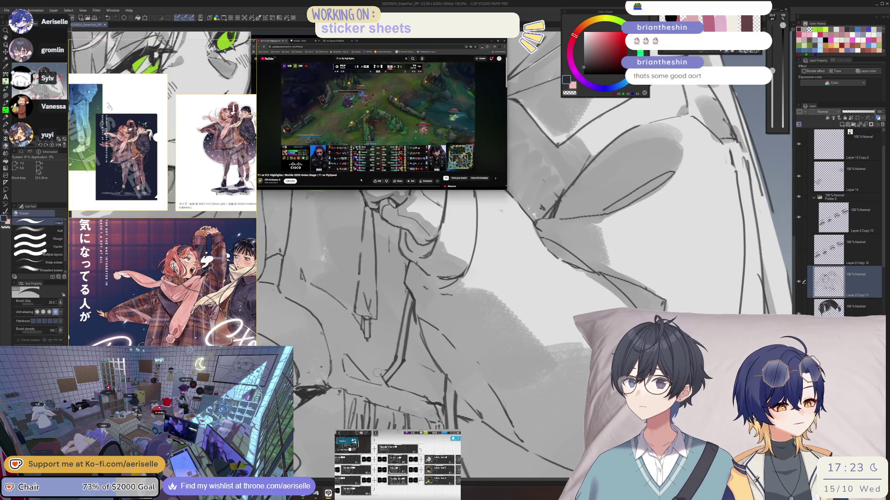
key("p")
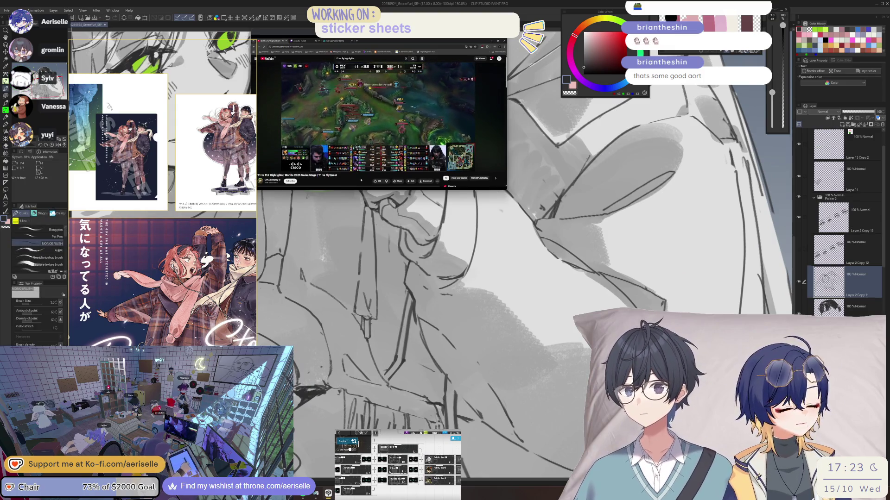
key("h")
key("e")
left_click_drag(464, 396, 498, 380)
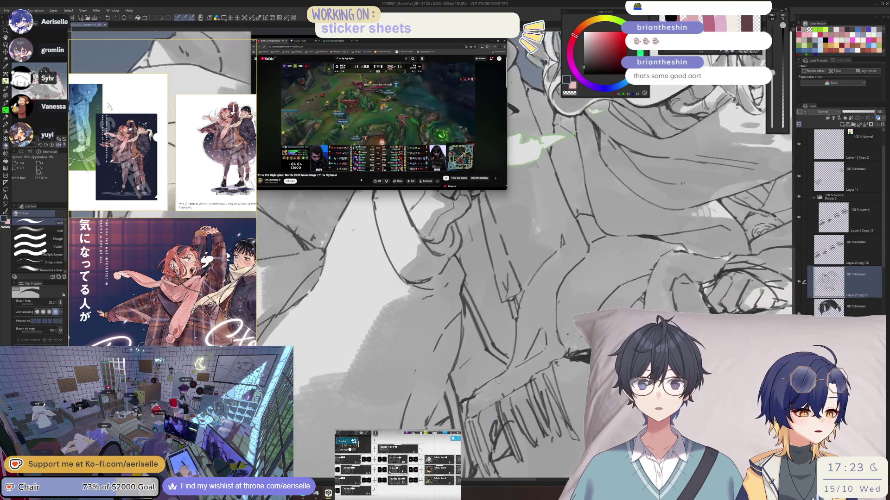
key("p")
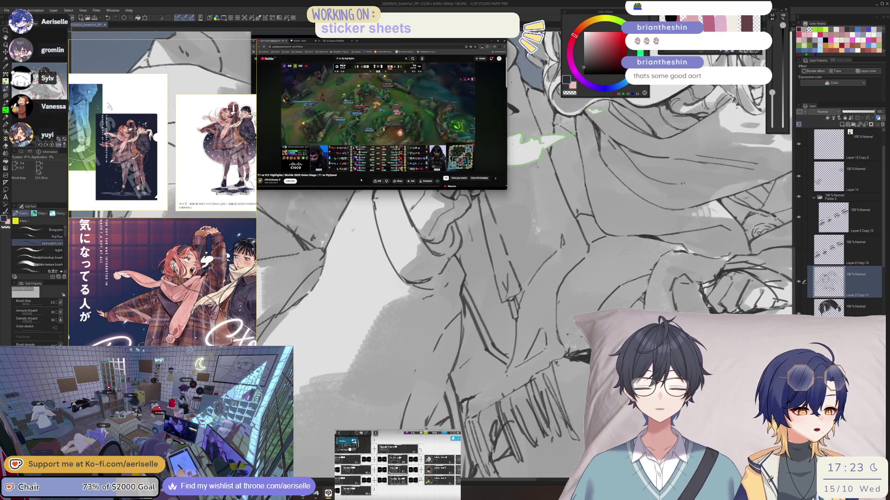
key("e")
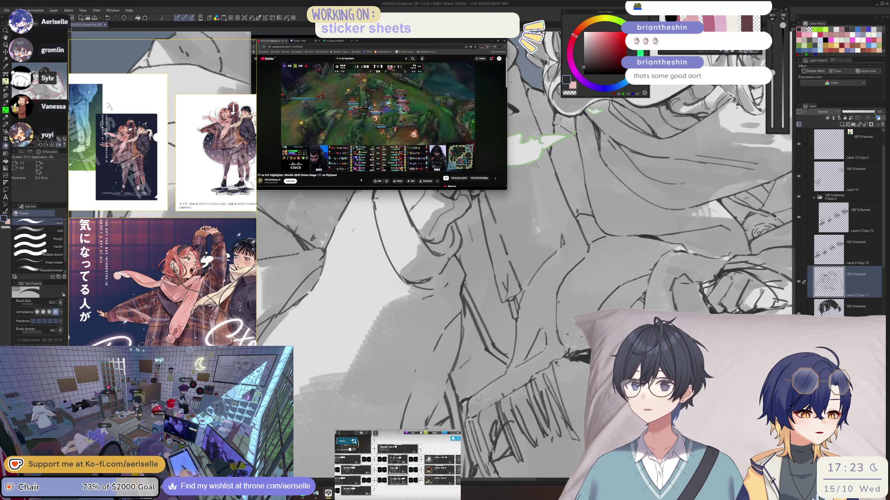
- Reset the view to 100%, mirror it horizontally, and activate the greenyuri_ref reference window
key("ctrl+alt+0")
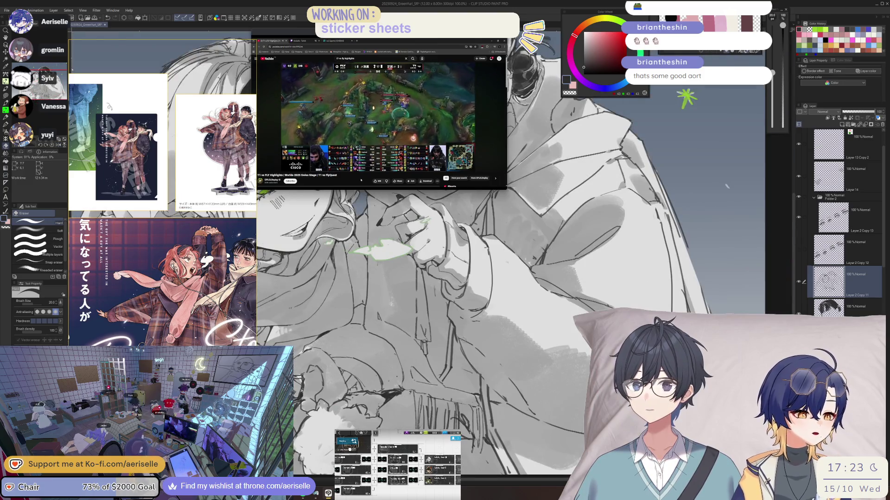
scroll(480, 352, "down", 2)
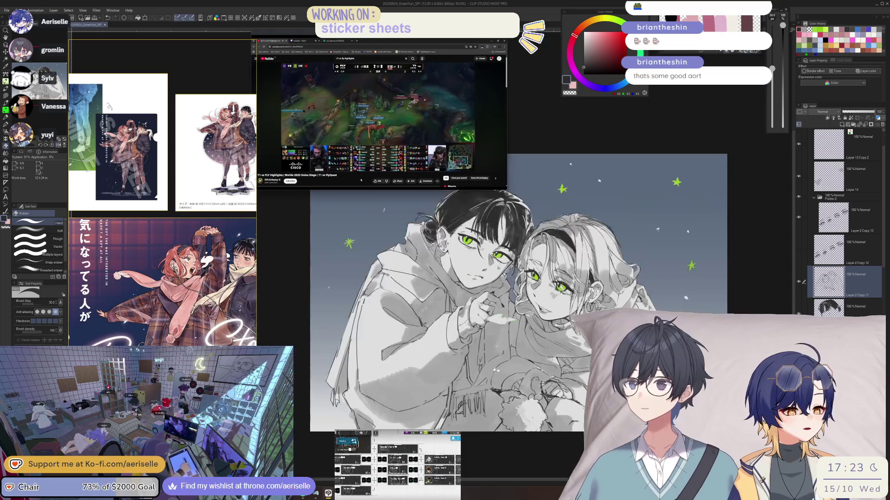
scroll(497, 360, "up", 2)
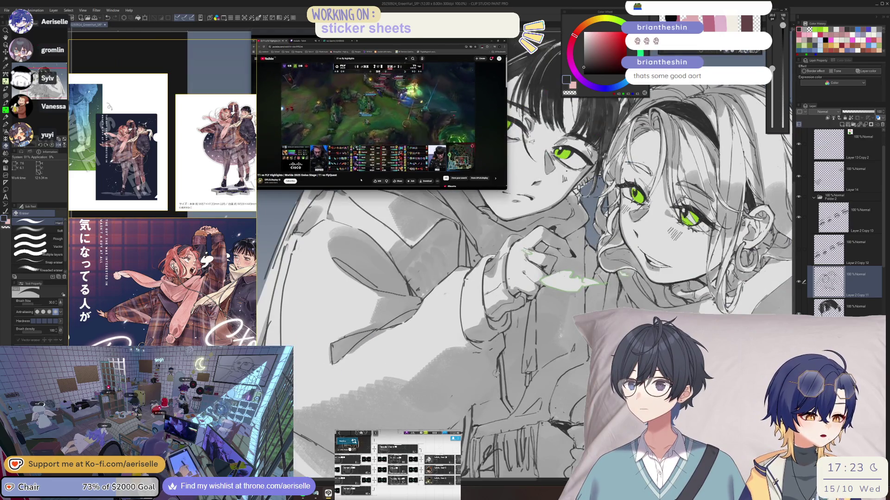
key("p")
key("h")
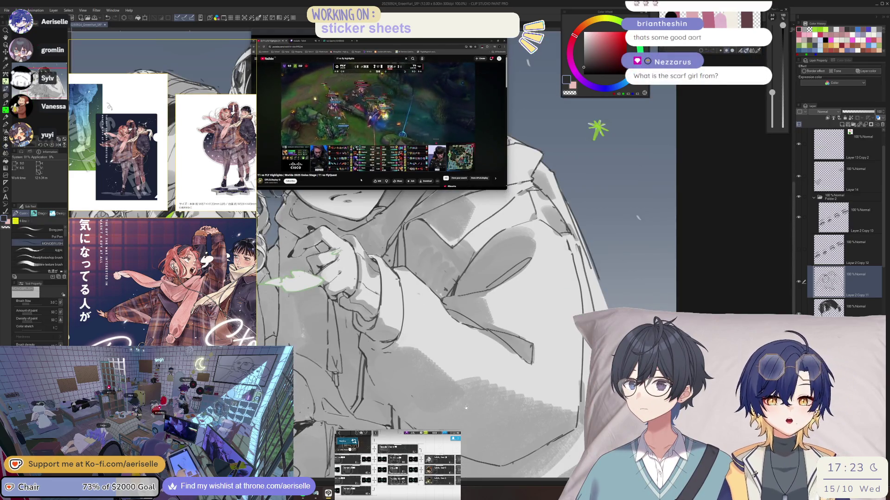
scroll(545, 385, "left", 3)
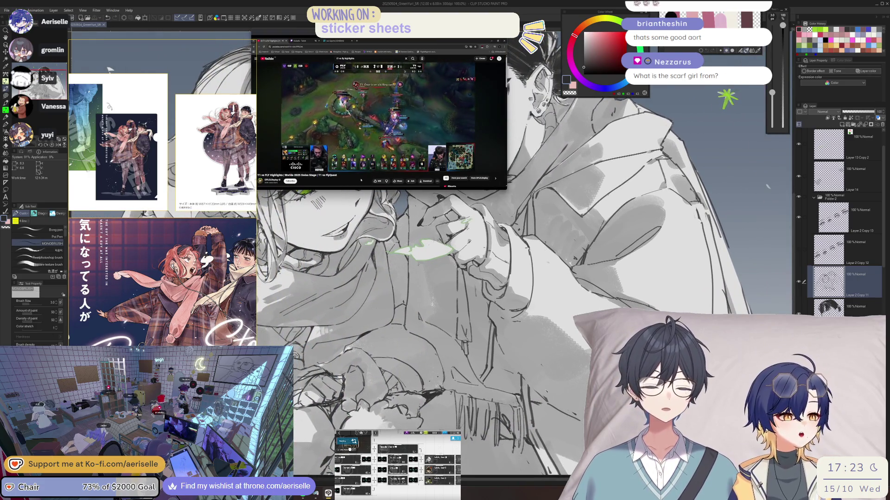
left_click(110, 70)
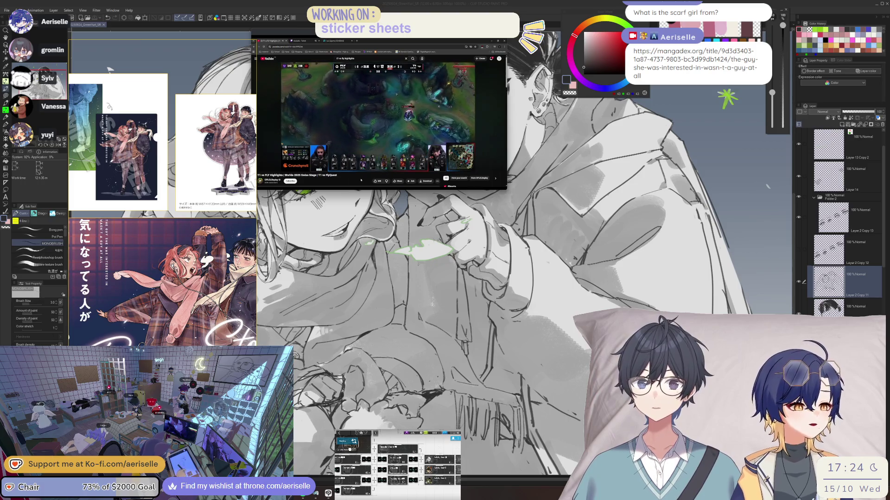
- Erase part of the hoodie fold line and redraw it down the hoodie
scroll(493, 372, "down", 3)
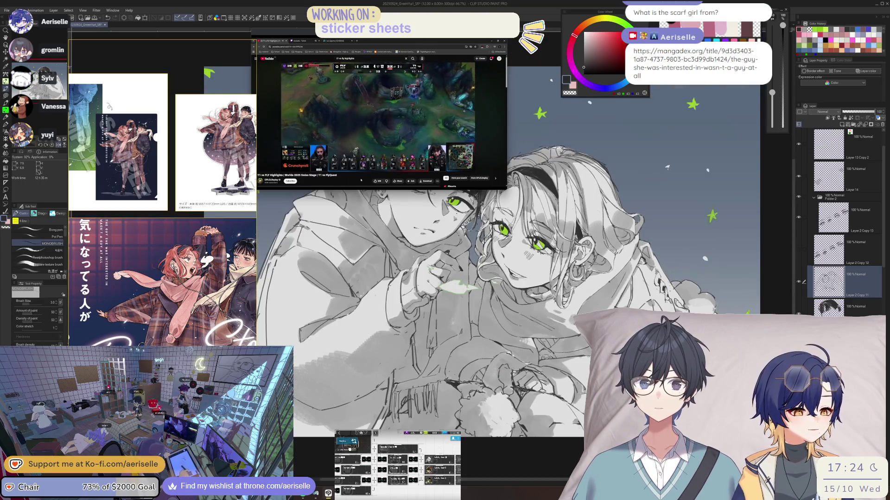
scroll(409, 341, "up", 3)
key("e")
left_click_drag(409, 340, 418, 361)
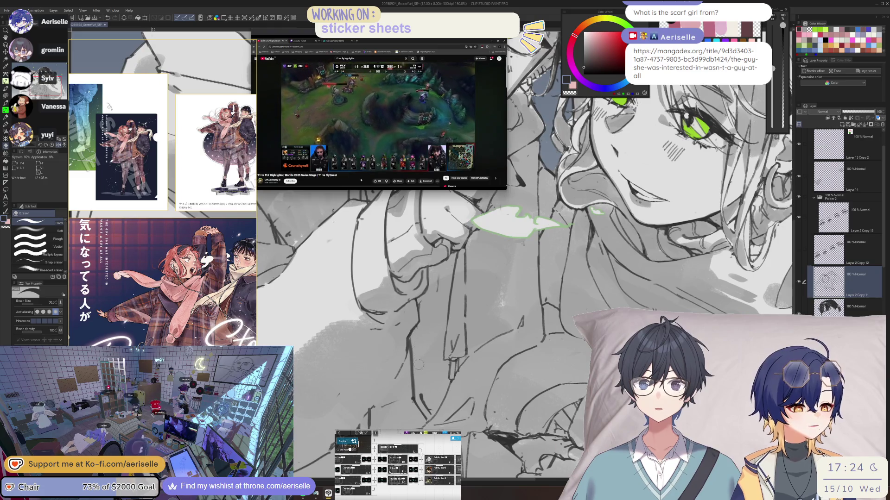
key("p")
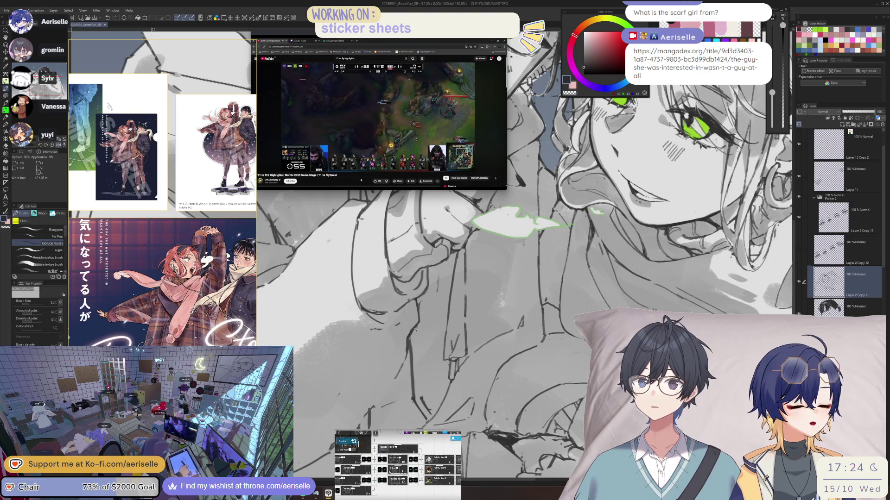
left_click_drag(417, 338, 420, 390)
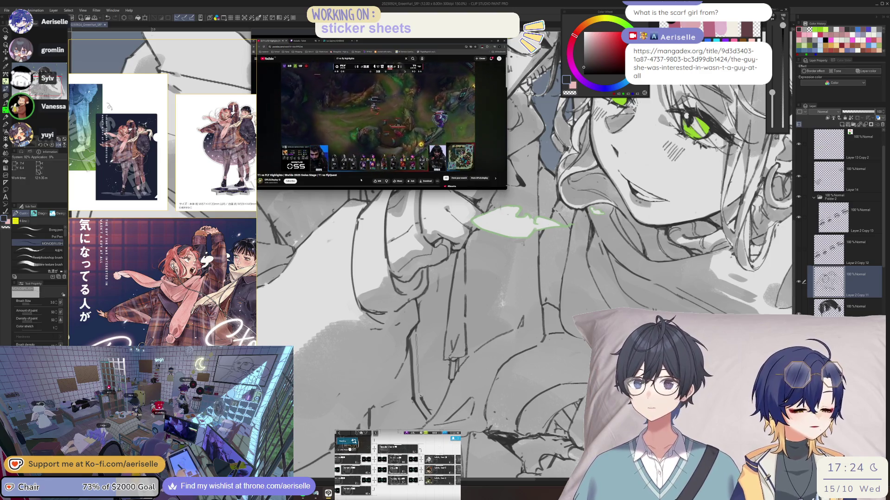
- Erase the old sketch line and draw a darker fold line over it with the MONOBRUSH pen
scroll(422, 397, "up", 1)
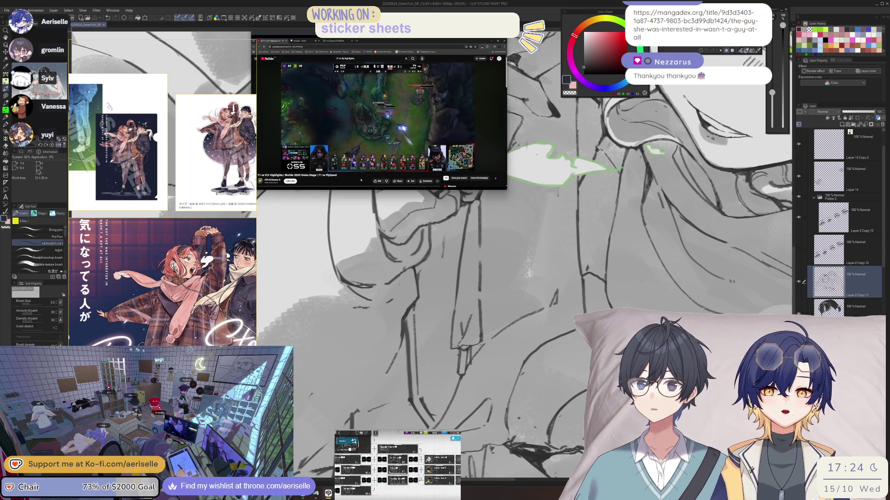
key("e")
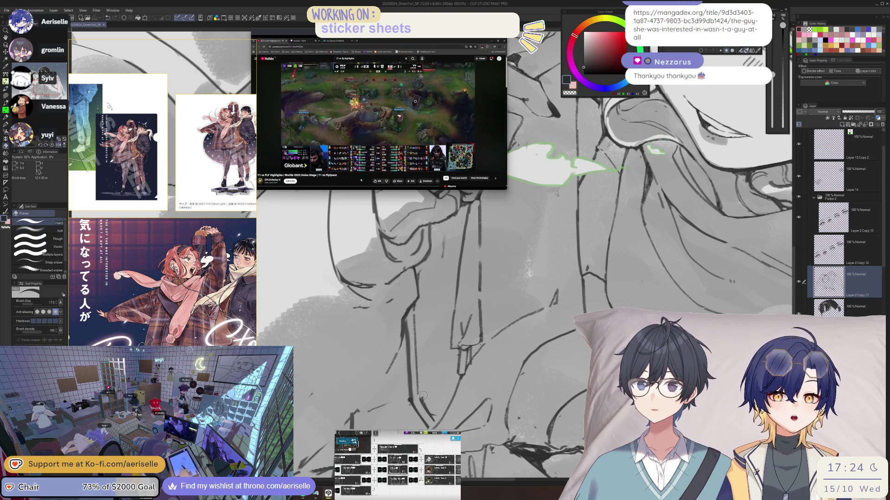
key("b")
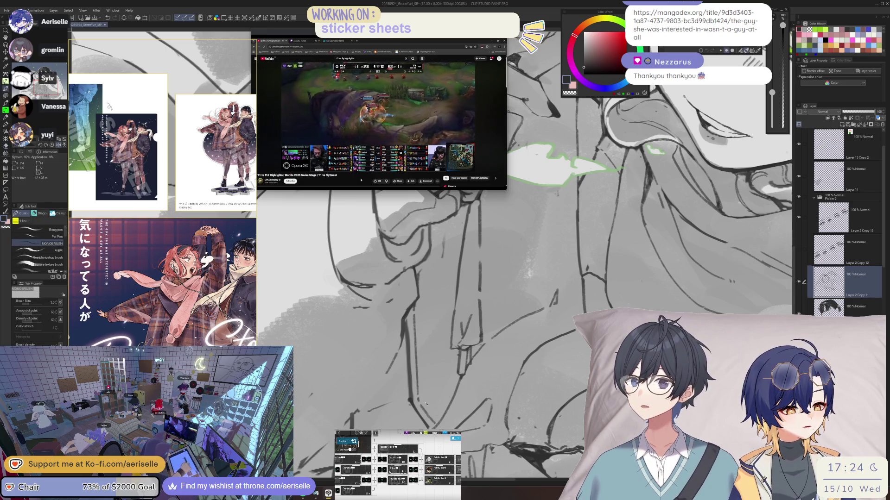
key("e")
left_click_drag(407, 321, 412, 411)
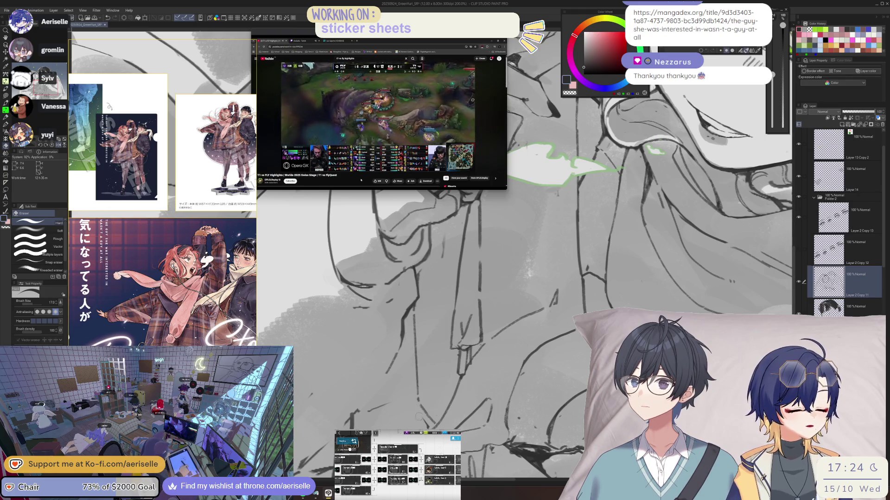
key("b")
left_click_drag(407, 316, 407, 356)
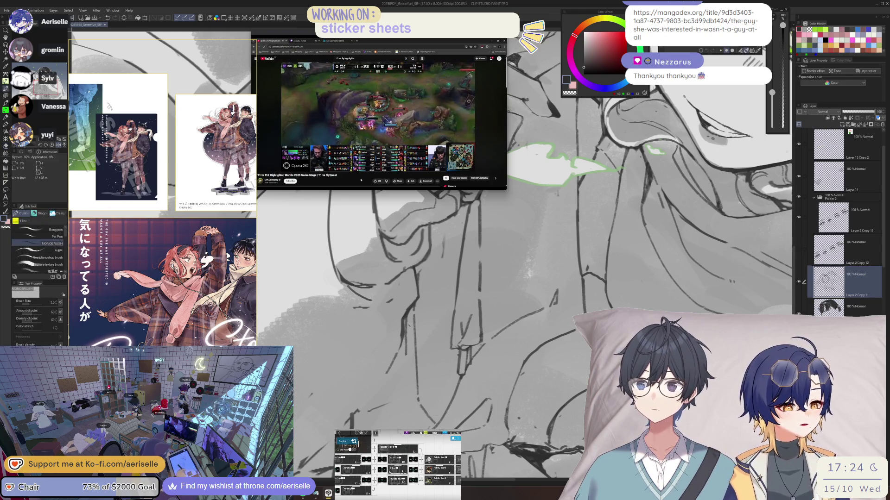
left_click_drag(407, 315, 408, 401)
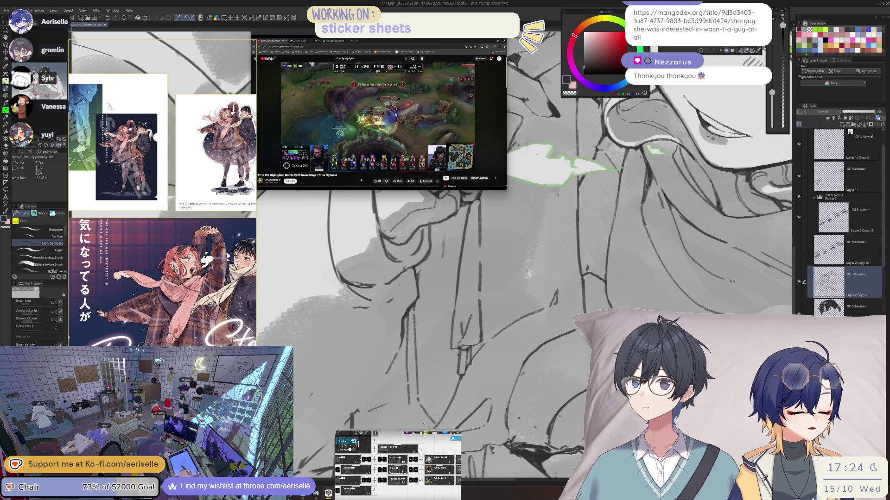
- Fit the whole illustration in view to check the redrawn fold
key("ctrl+0")
scroll(422, 377, "up", 3)
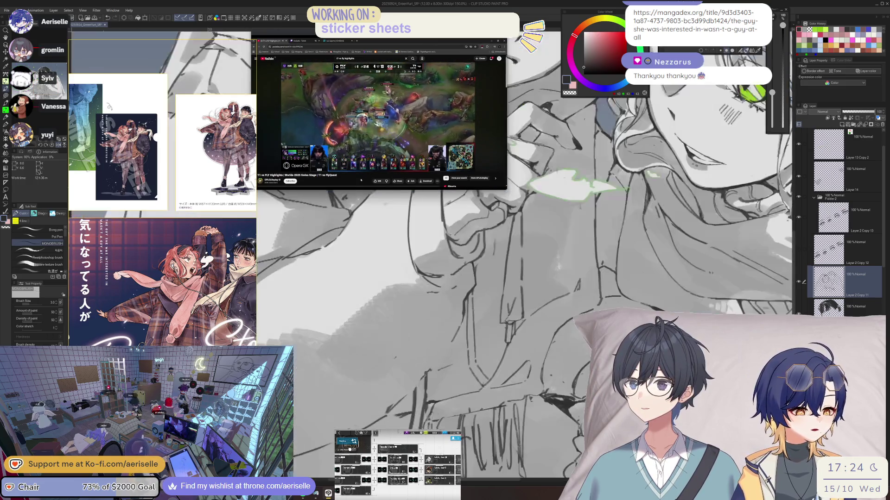
scroll(444, 355, "up", 2)
scroll(476, 367, "down", 1)
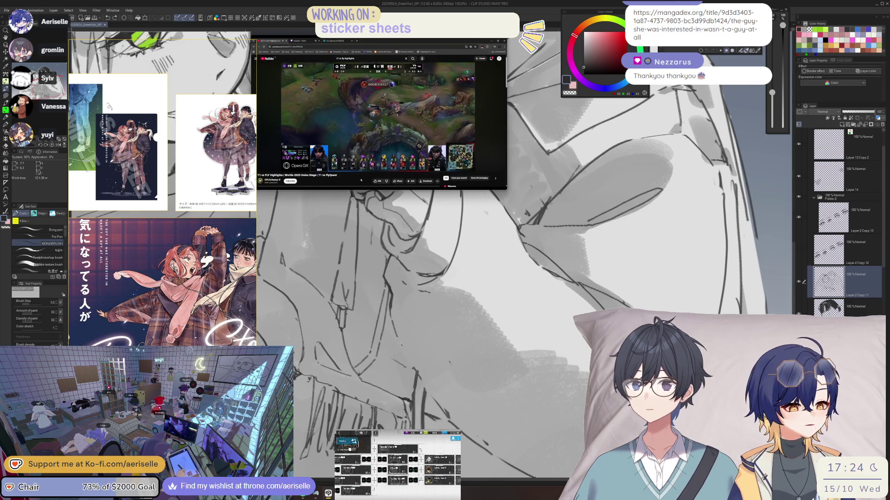
key("e")
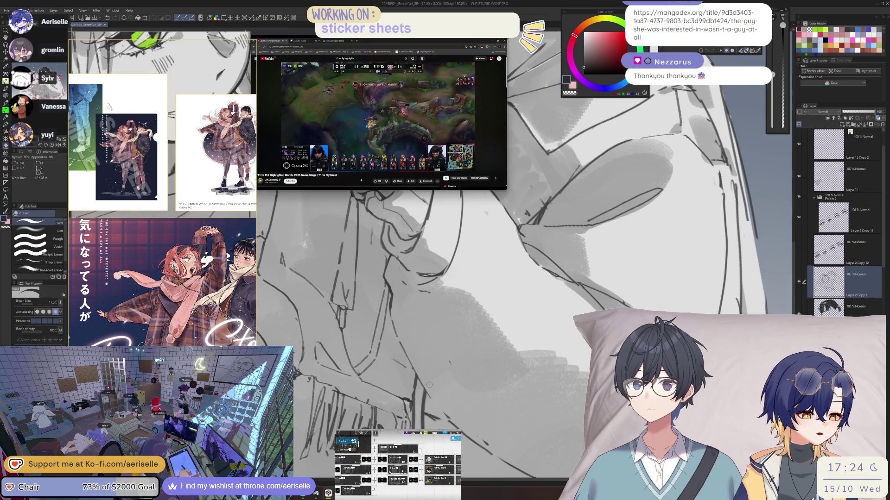
scroll(424, 334, "down", 1)
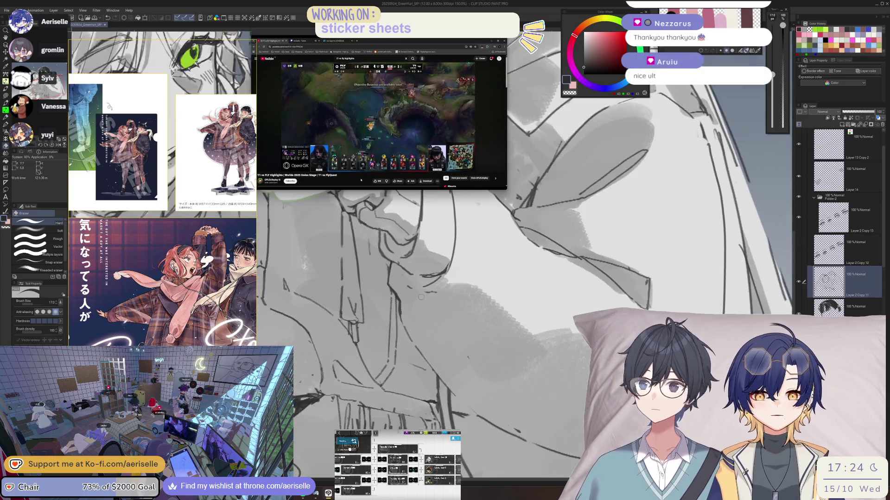
- Erase stray strokes near the sleeve and hand with a smaller eraser, touching up with the pen
scroll(475, 321, "up", 3)
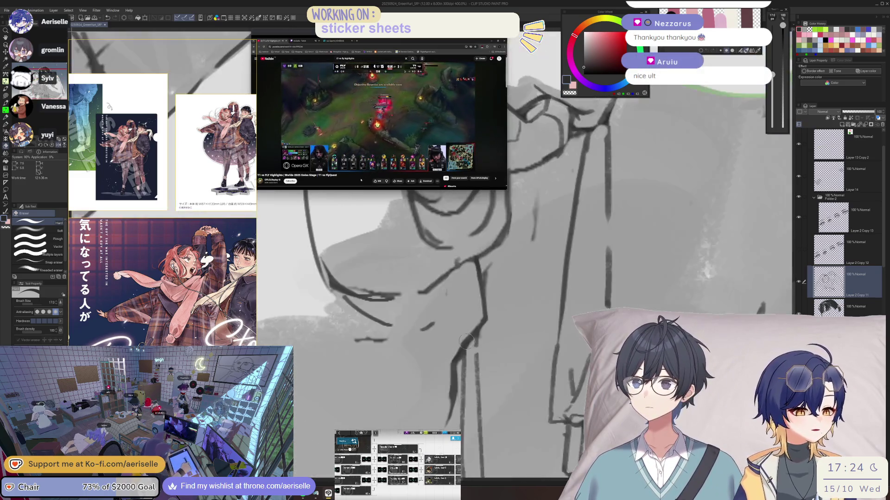
key("bracketleft")
mouse_move(475, 321)
left_mouse_down()
mouse_move(457, 376)
mouse_move(472, 339)
left_mouse_up()
key("b")
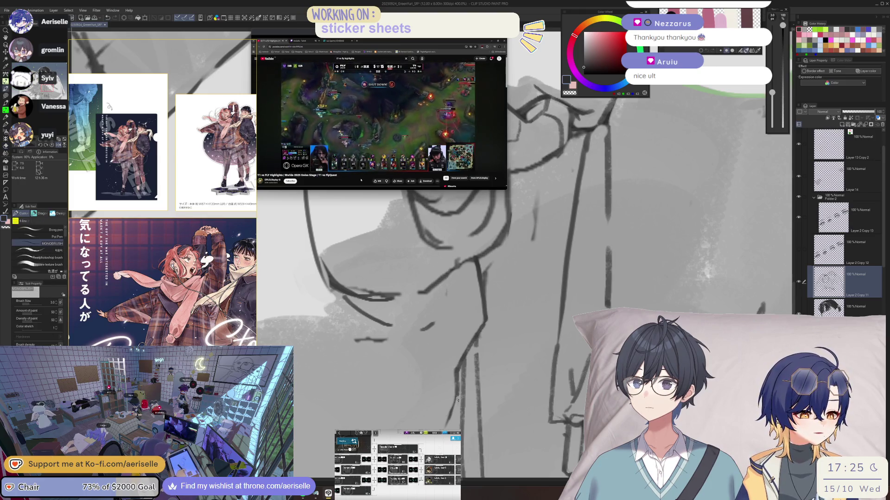
scroll(444, 423, "down", 4)
scroll(440, 405, "up", 2)
key("e")
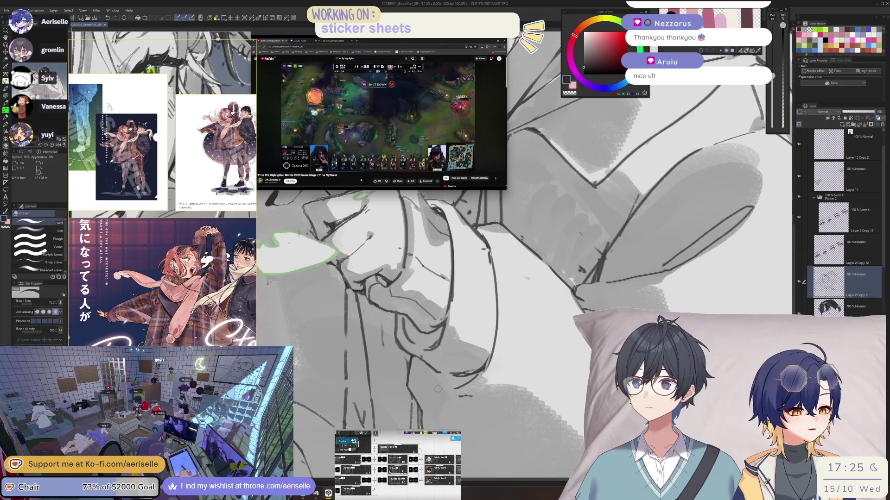
left_click_drag(500, 337, 477, 377)
key("b")
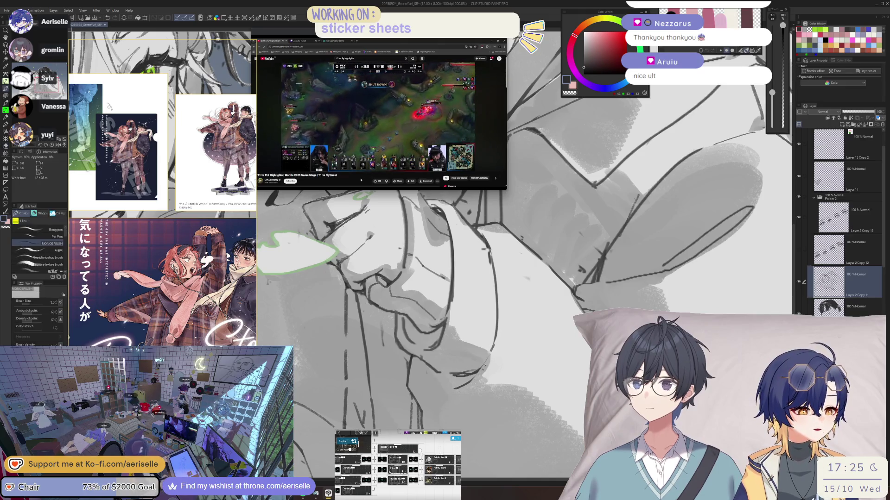
left_click_drag(491, 347, 472, 377)
- Mirror and rotate the view, zooming out to the whole illustration and back in on the hand
key("h")
mouse_move(372, 354)
left_mouse_down()
mouse_move(471, 363)
mouse_move(462, 382)
left_mouse_up()
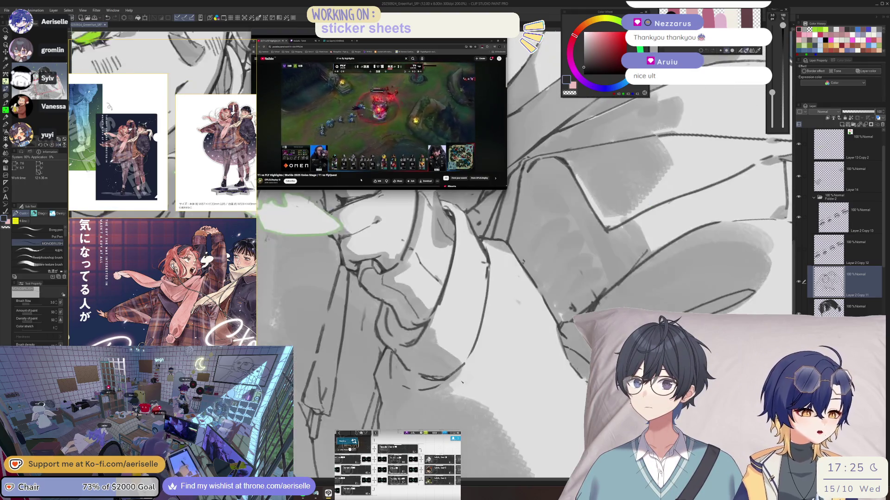
key("ctrl+minus")
key("ctrl+minus")
key("ctrl+minus")
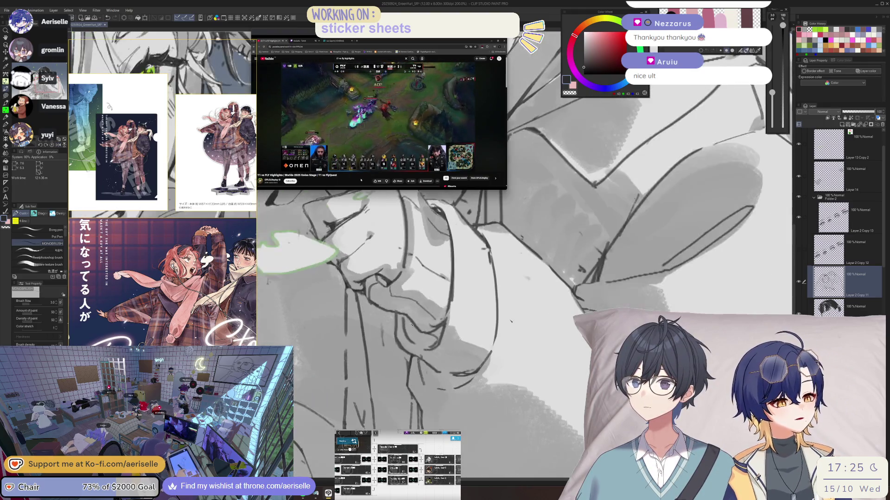
key("ctrl+plus")
key("ctrl+plus")
key("ctrl+plus")
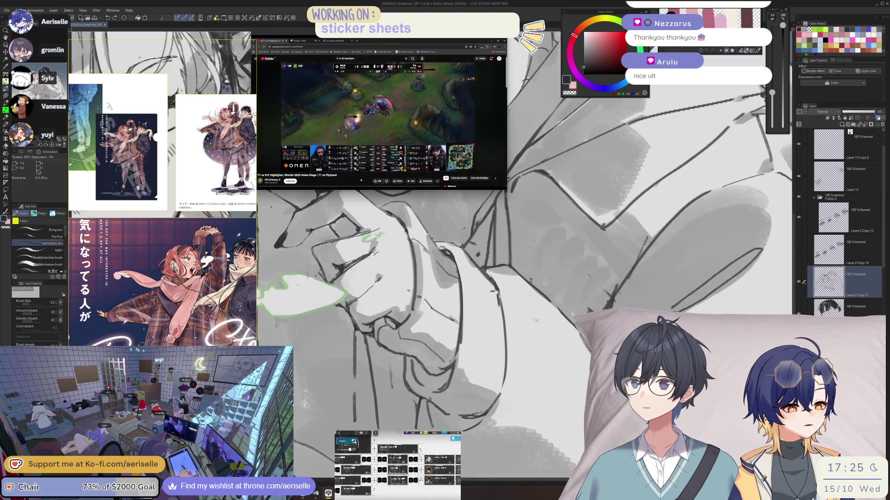
- Alternate hard eraser and fine pen while mirroring and rotating the view counter-clockwise
key("e")
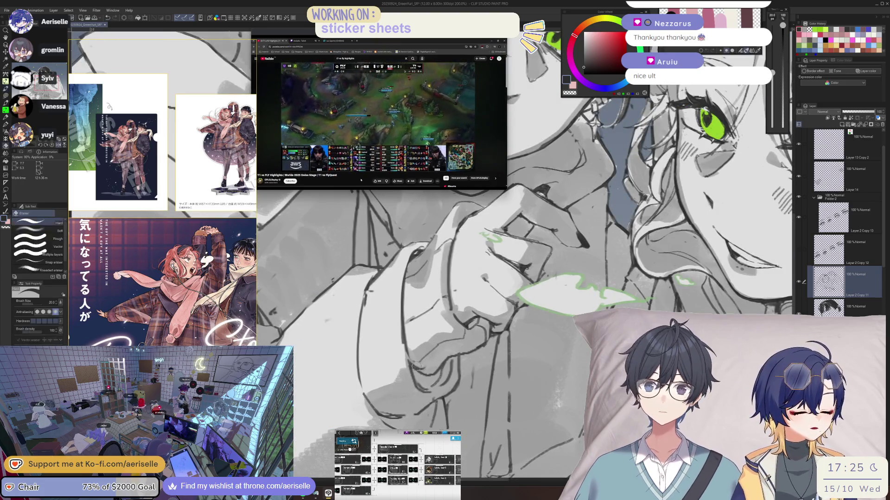
key("b")
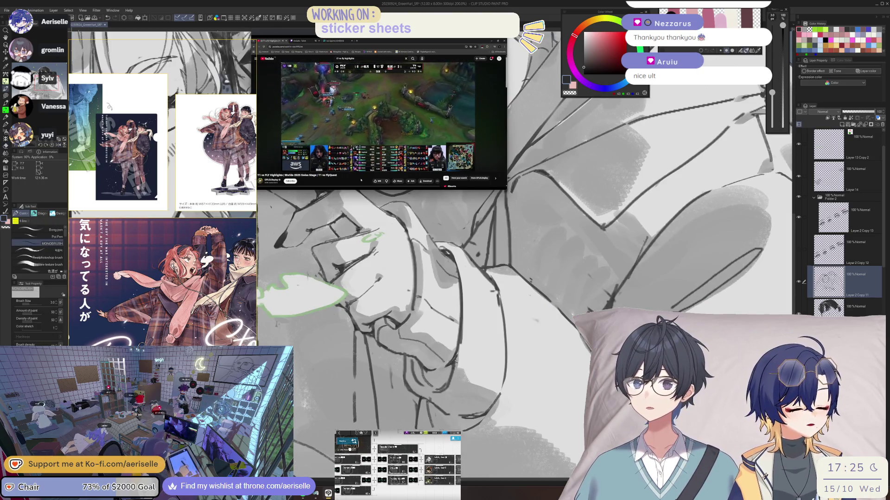
key("h")
key("e")
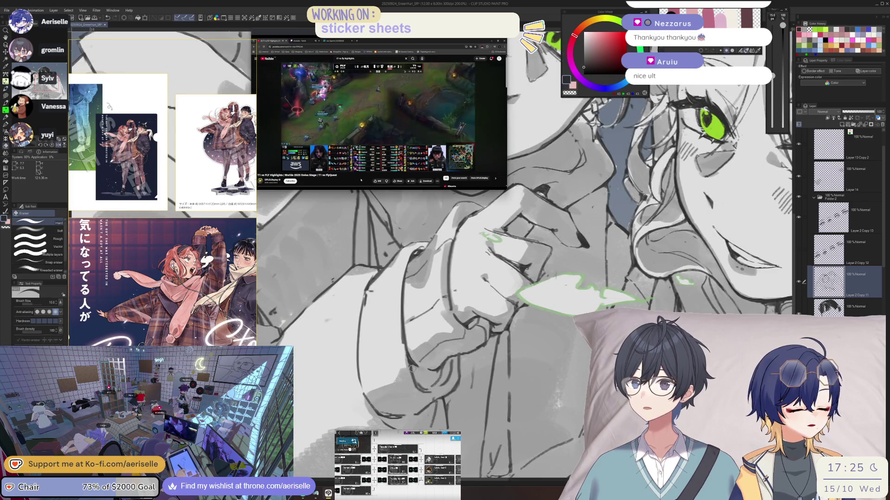
left_click_drag(424, 388, 488, 358)
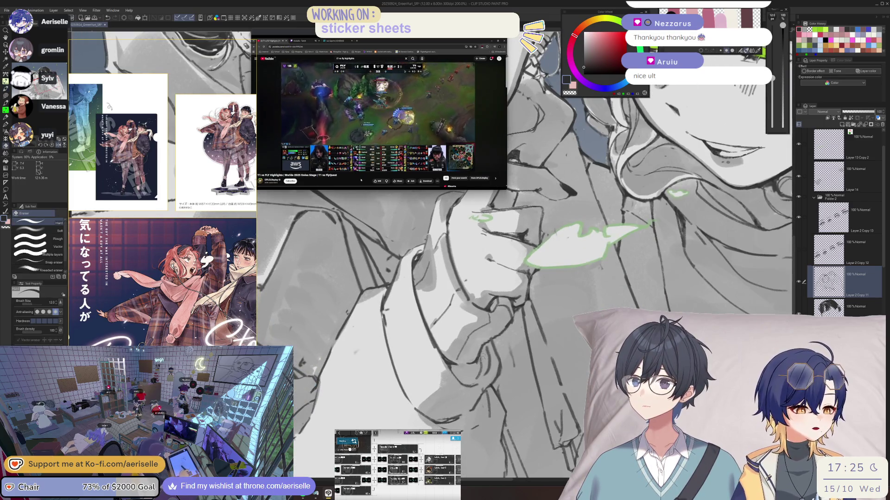
key("b")
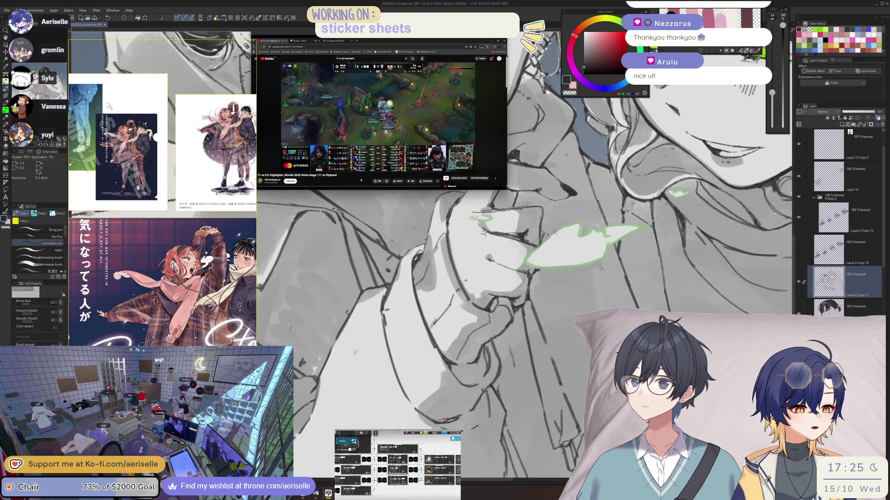
left_click_drag(486, 348, 491, 365)
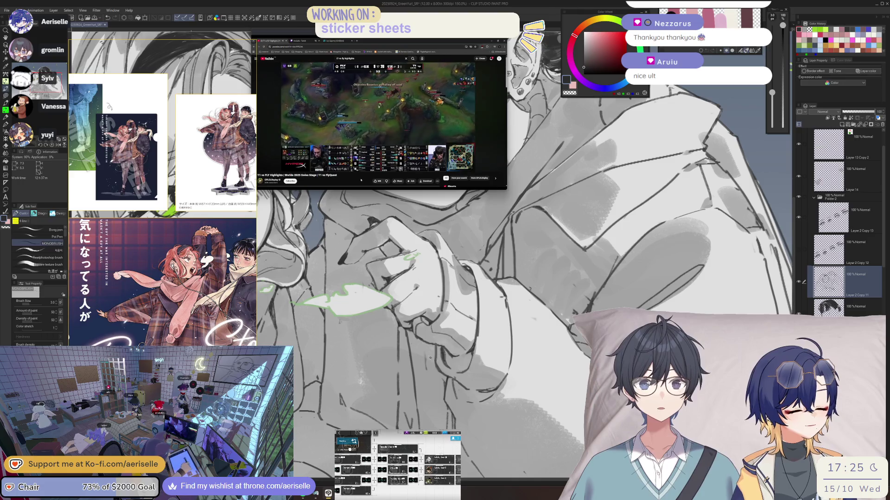
- Switch to the 2.5 MONOBRUSH pen and hatch short dark strokes beside the hand
key("e")
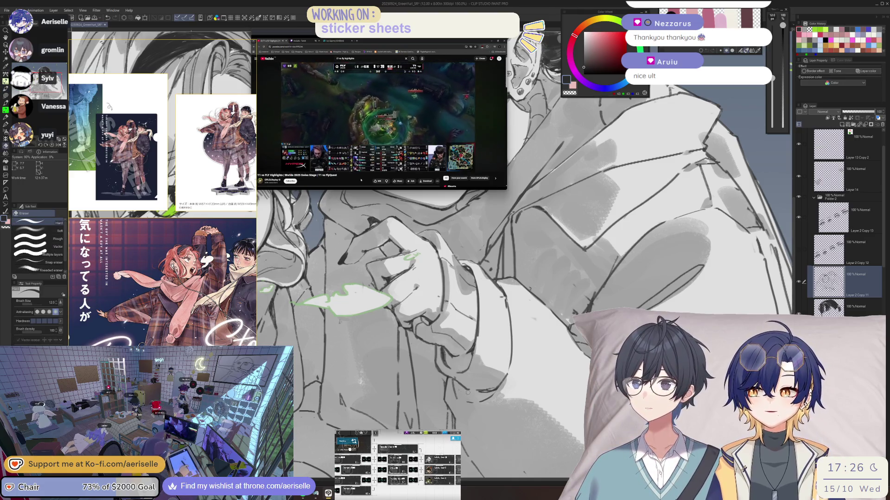
scroll(482, 394, "down", 2)
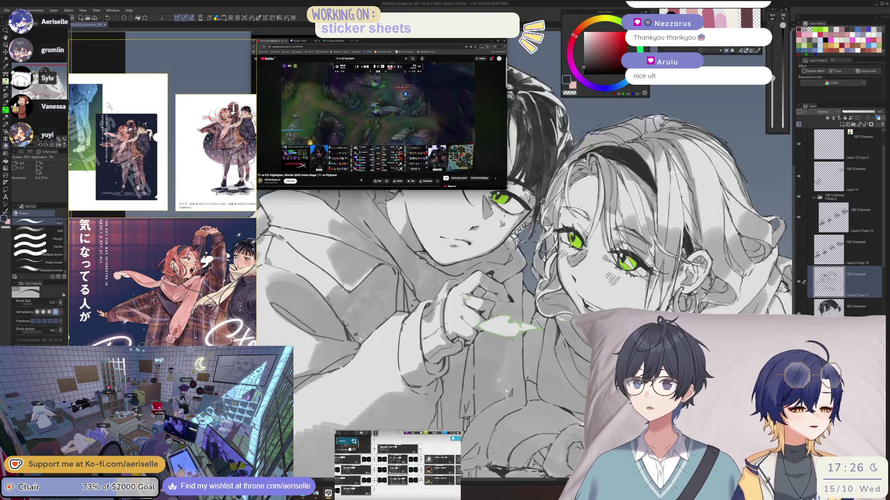
scroll(513, 376, "up", 2)
scroll(447, 408, "up", 3)
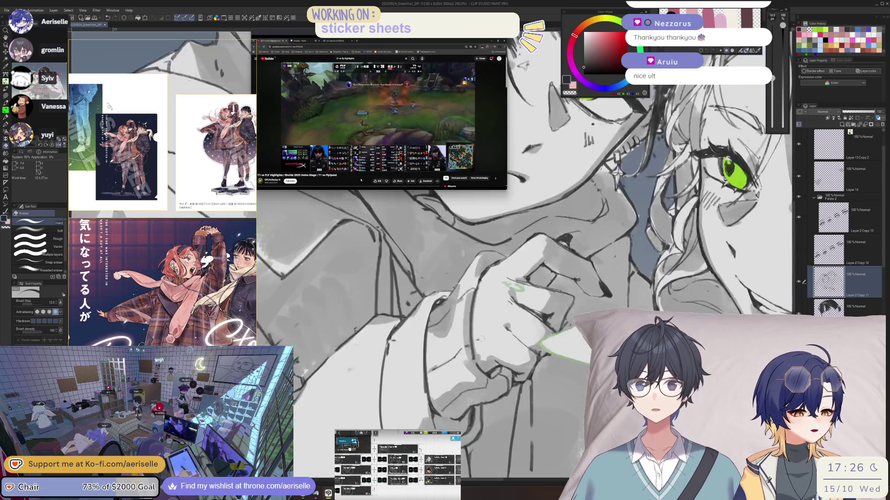
scroll(499, 330, "up", 2)
key("p")
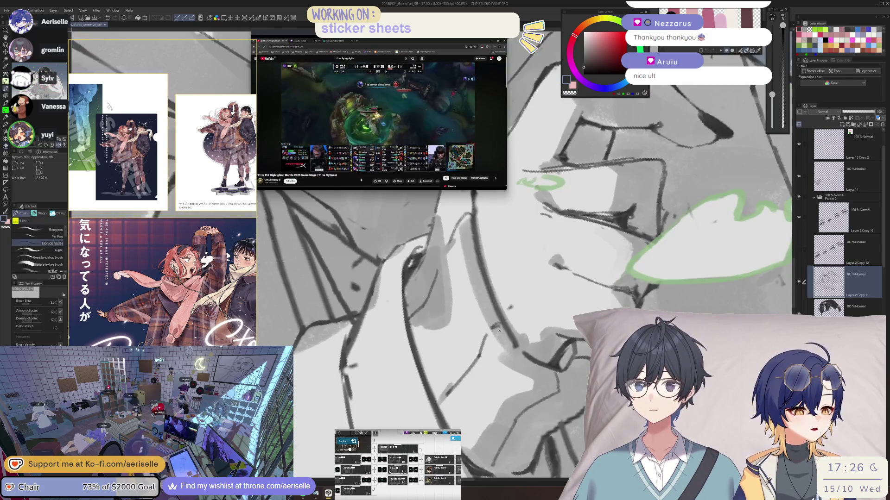
left_click_drag(500, 329, 460, 384)
left_click_drag(476, 368, 452, 399)
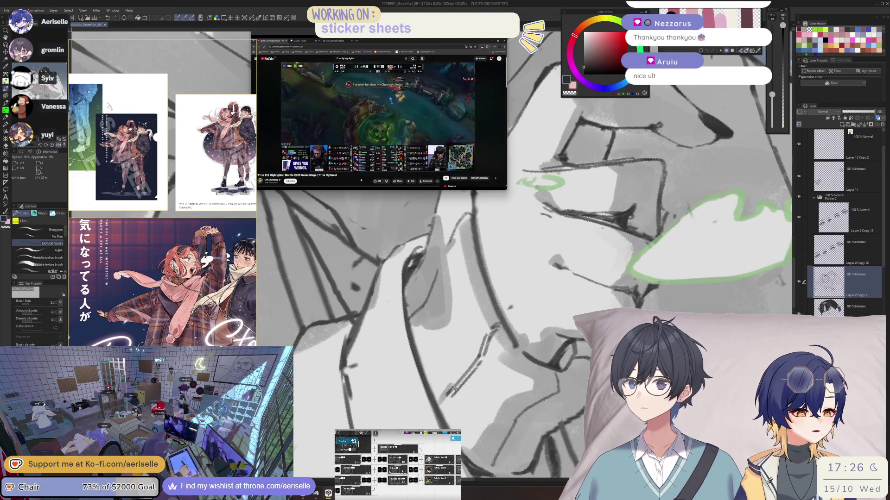
- Zoom in and add more short dark hatching strokes around the hand
scroll(452, 399, "down", 3)
scroll(452, 399, "up", 2)
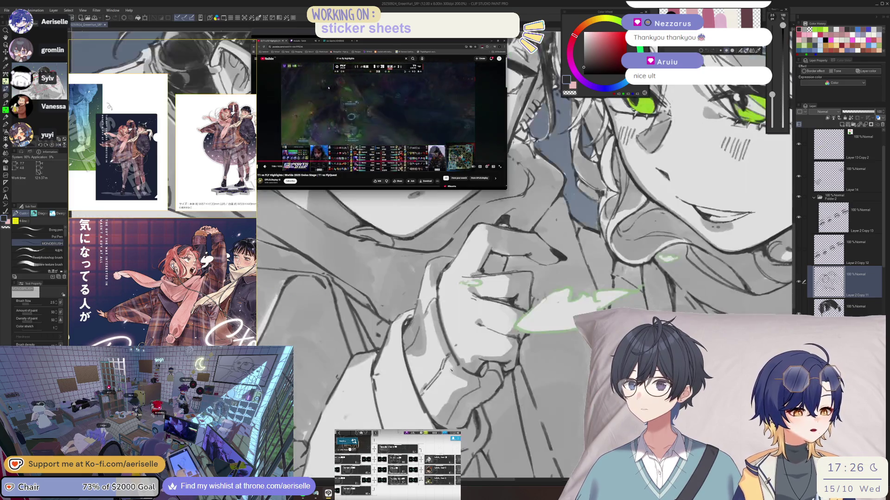
scroll(436, 301, "up", 2)
mouse_move(452, 276)
left_mouse_down()
mouse_move(419, 296)
mouse_move(401, 333)
left_mouse_up()
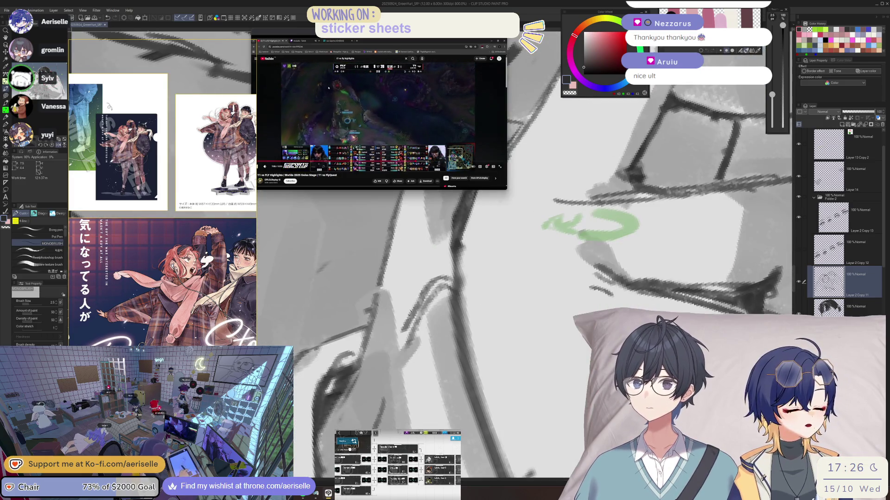
scroll(417, 315, "down", 3)
scroll(405, 290, "up", 4)
left_click_drag(409, 279, 417, 295)
- Undo the last small stroke and redraw a short dark stroke near the face
key("ctrl+z")
scroll(426, 285, "down", 5)
scroll(505, 315, "up", 5)
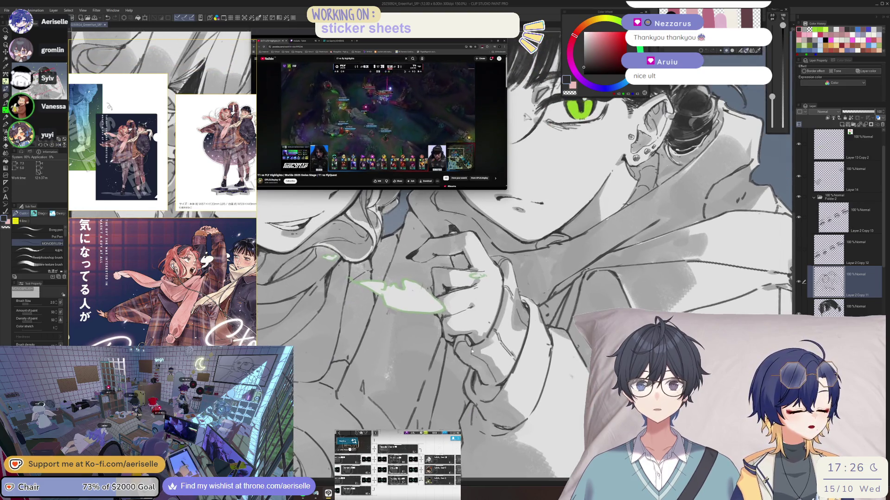
mouse_move(435, 360)
left_mouse_down()
mouse_move(457, 409)
mouse_move(462, 387)
left_mouse_up()
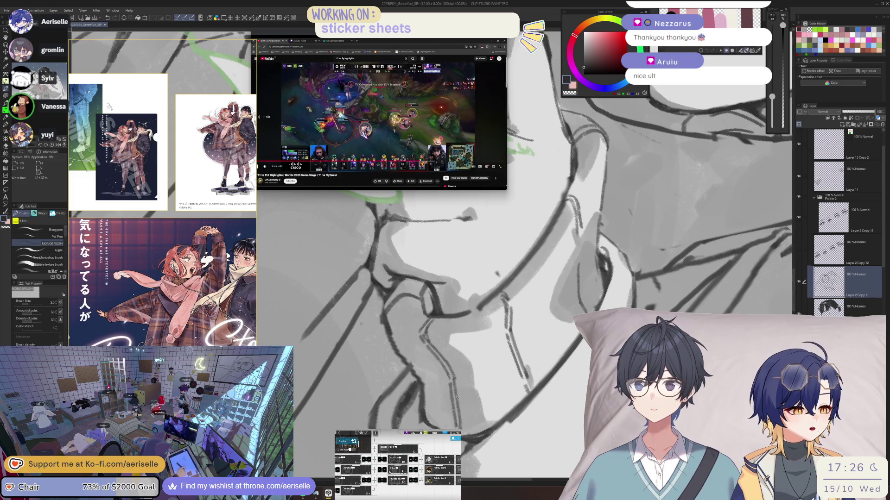
key("j")
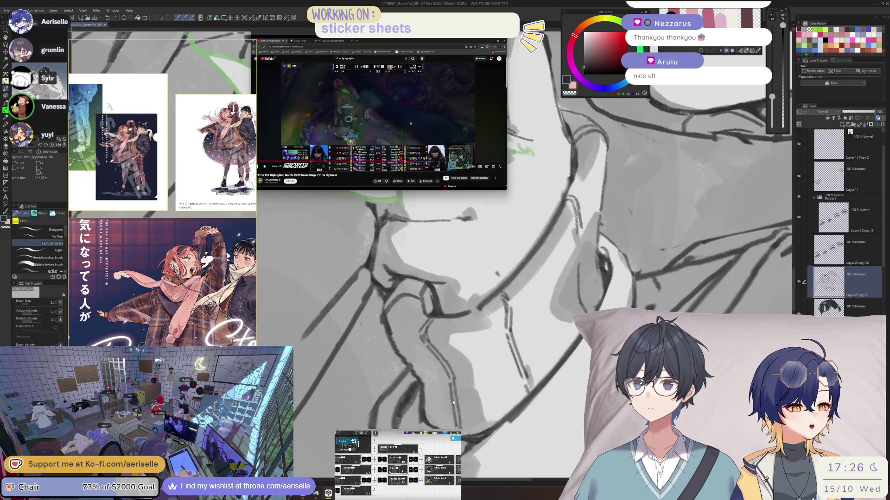
key("^")
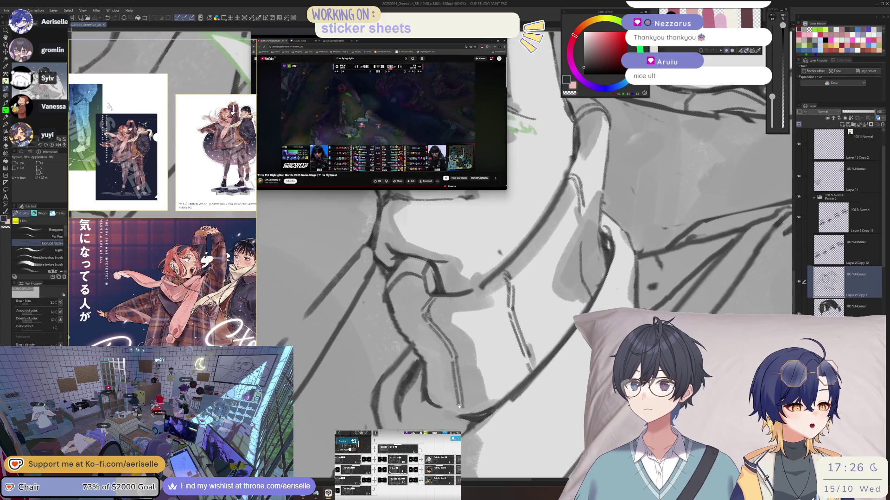
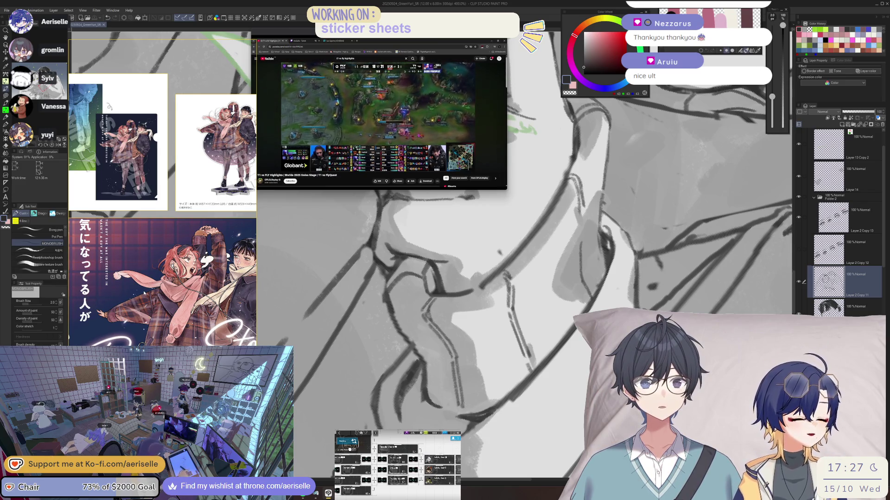
- Draw a short pen stroke, then flip and rotate the view to frame the ear
left_click_drag(457, 411, 463, 419)
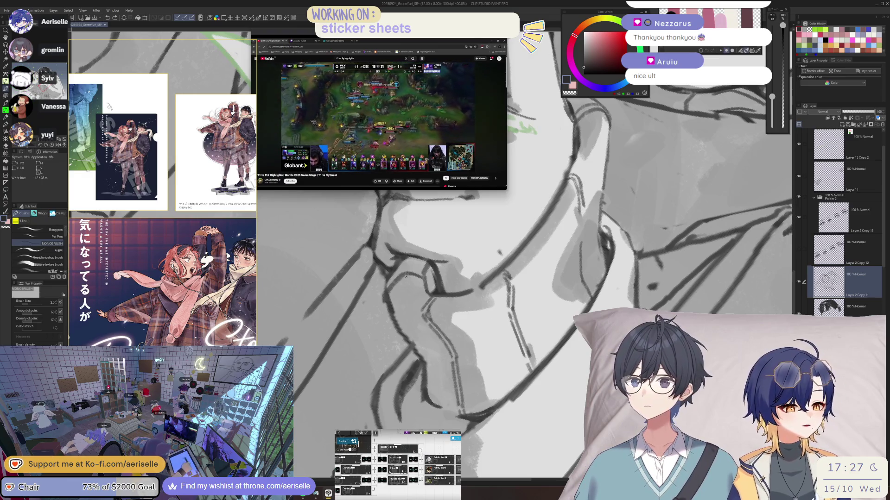
key("minus")
scroll(446, 281, "down", 5)
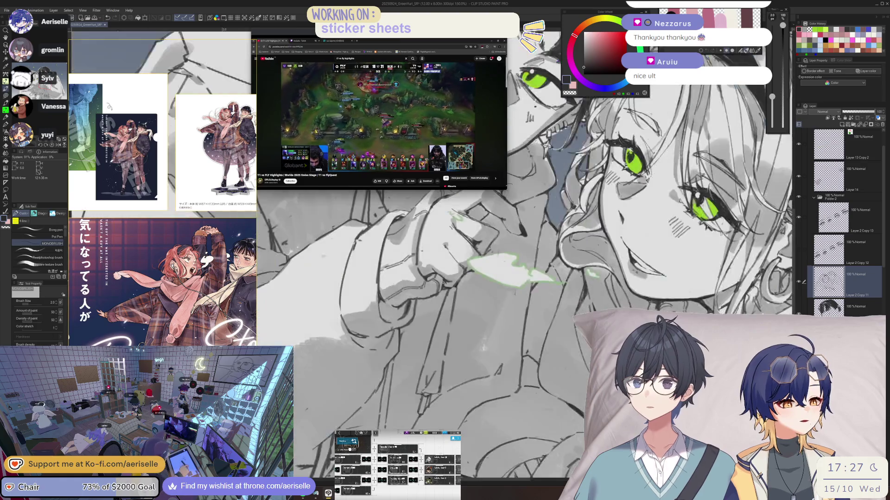
scroll(447, 281, "up", 2)
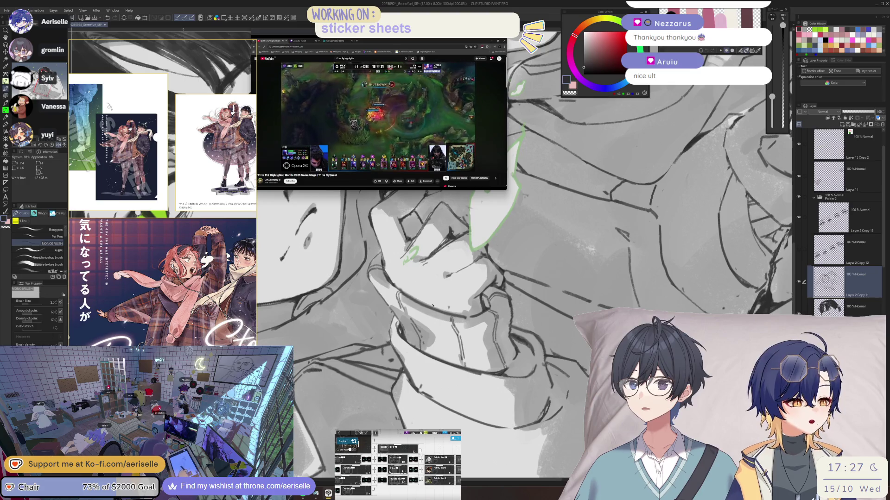
scroll(446, 281, "down", 6)
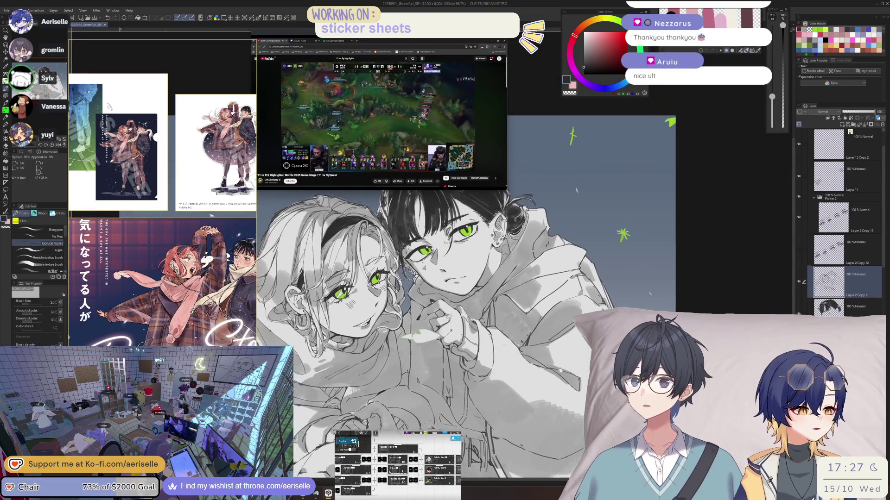
key("h")
key("minus")
key("minus")
key("minus")
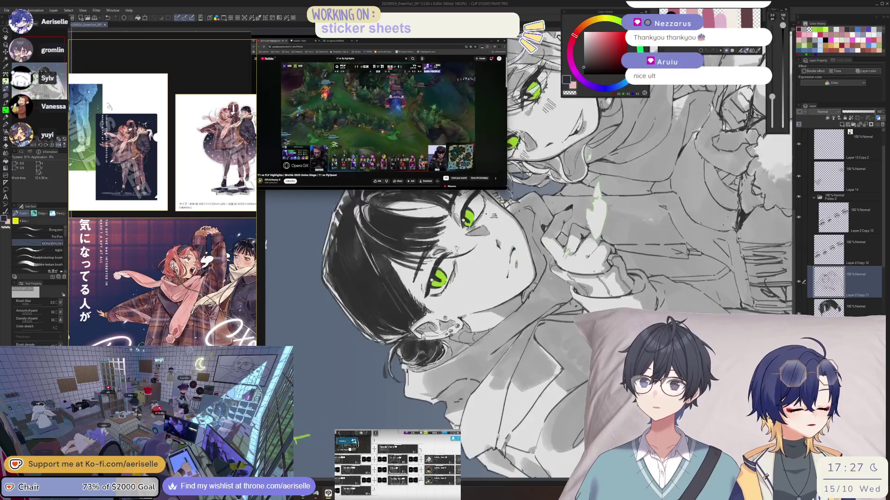
scroll(492, 343, "up", 4)
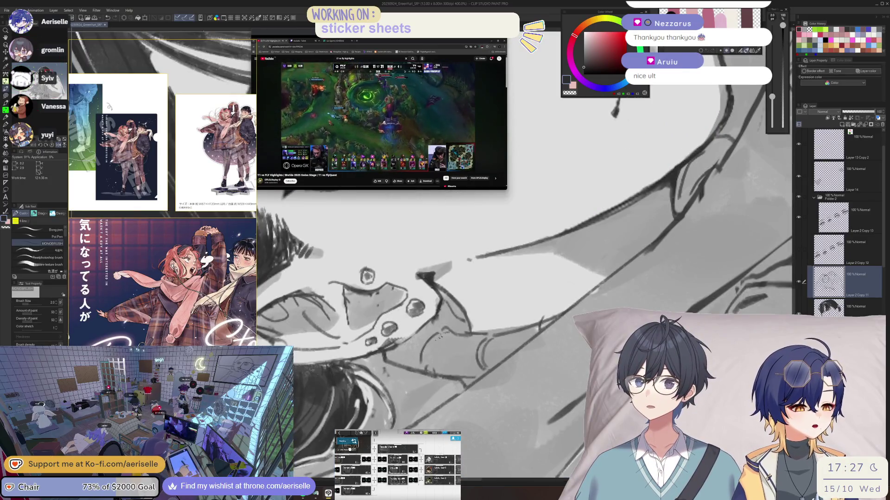
mouse_move(444, 335)
left_mouse_down()
mouse_move(410, 320)
mouse_move(575, 275)
mouse_move(428, 391)
mouse_move(486, 324)
mouse_move(574, 278)
mouse_move(500, 324)
left_mouse_up()
key("ctrl+alt+0")
key("h")
scroll(486, 316, "up", 5)
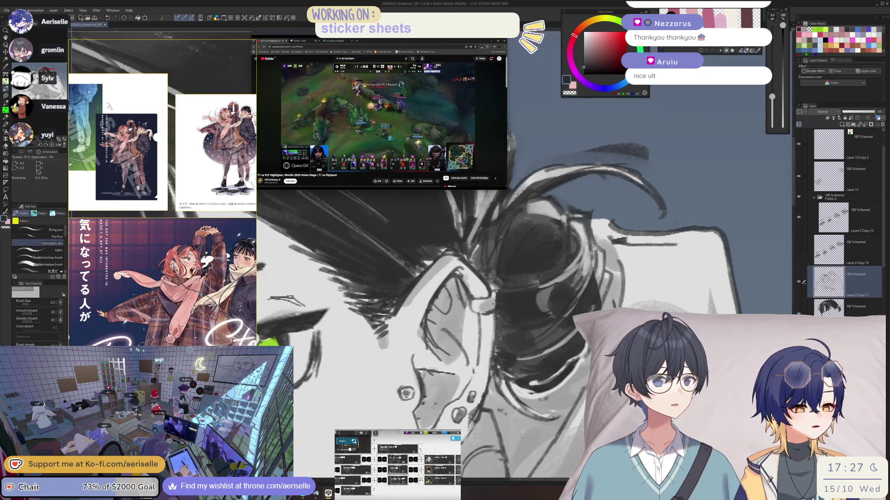
- Erase the stray lines on the ear with the Eraser
key("e")
mouse_move(424, 325)
left_mouse_down()
mouse_move(443, 347)
mouse_move(421, 336)
left_mouse_up()
key("p")
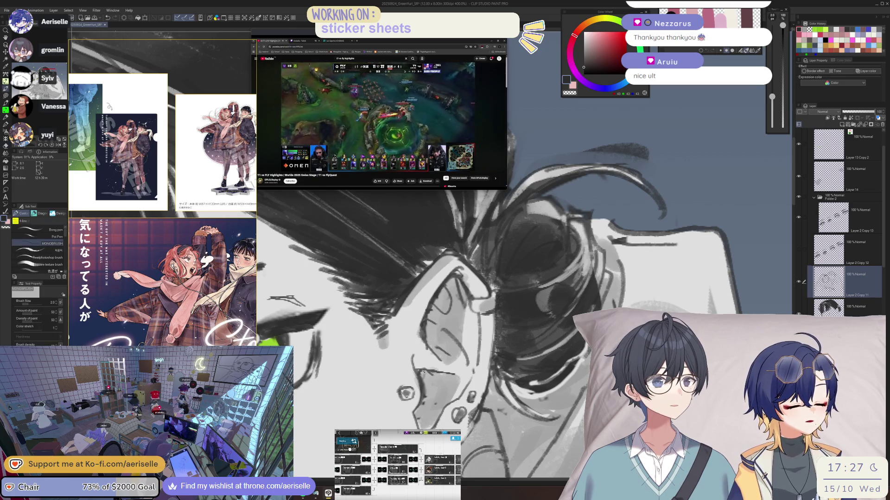
scroll(407, 393, "down", 2)
scroll(408, 385, "up", 4)
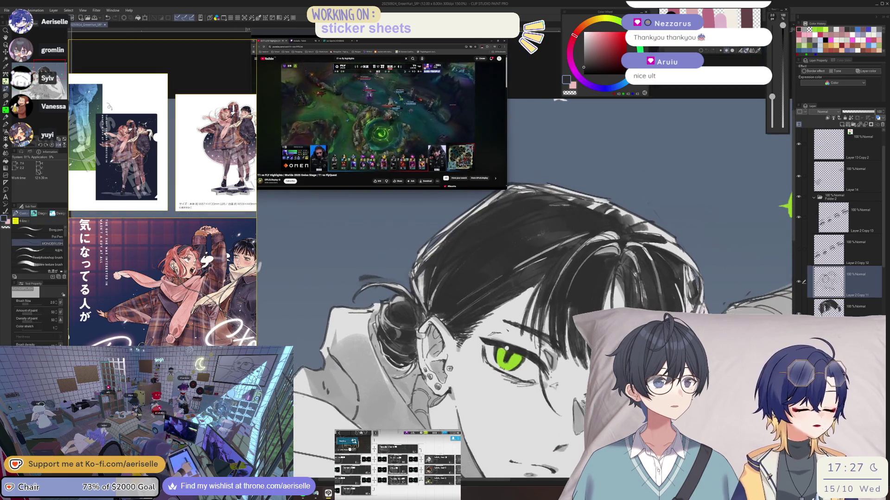
- Shrink the eraser and clear the remaining stray lines around the ear
key("e")
key("bracketleft")
left_click_drag(412, 368, 429, 426)
scroll(511, 393, "down", 3)
left_click_drag(511, 393, 388, 408)
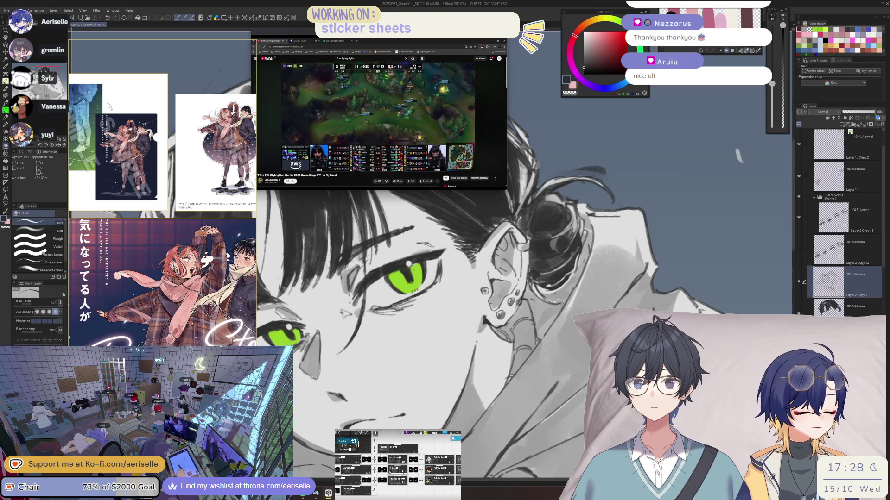
- Flip and rotate the view around the eye, then return it upright
key("h")
key("h")
key("h")
key("h")
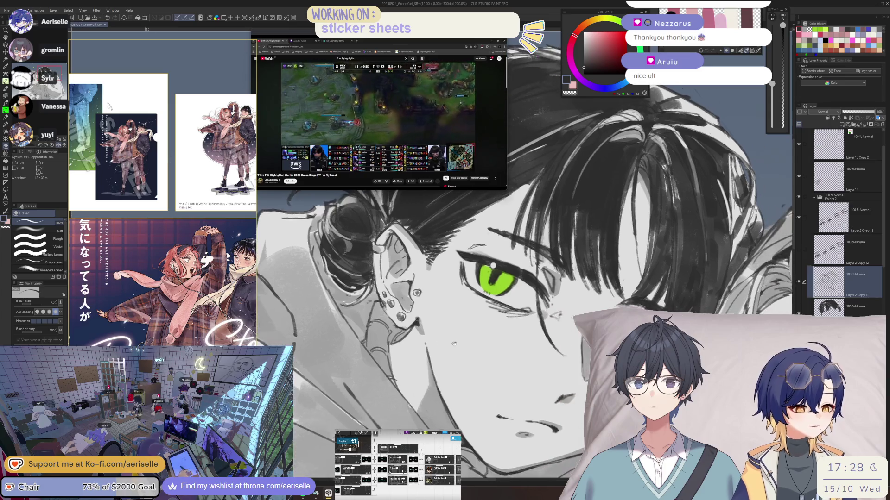
key("b")
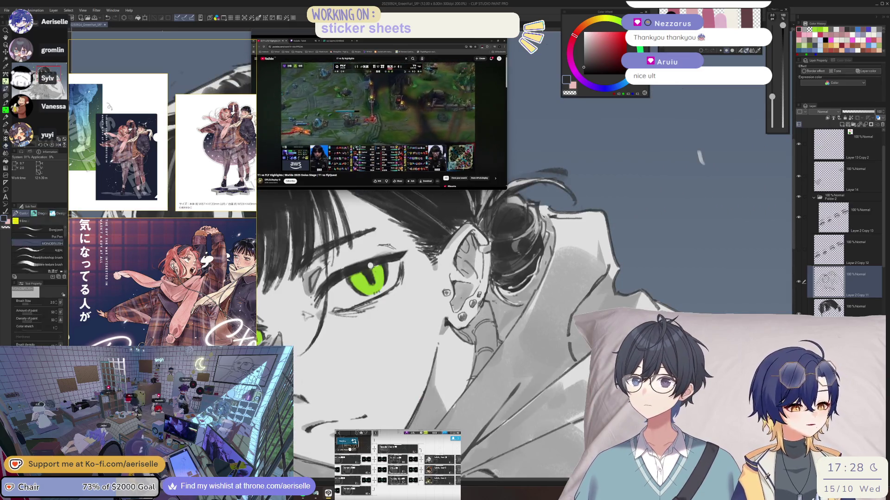
key("h")
scroll(461, 283, "up", 3)
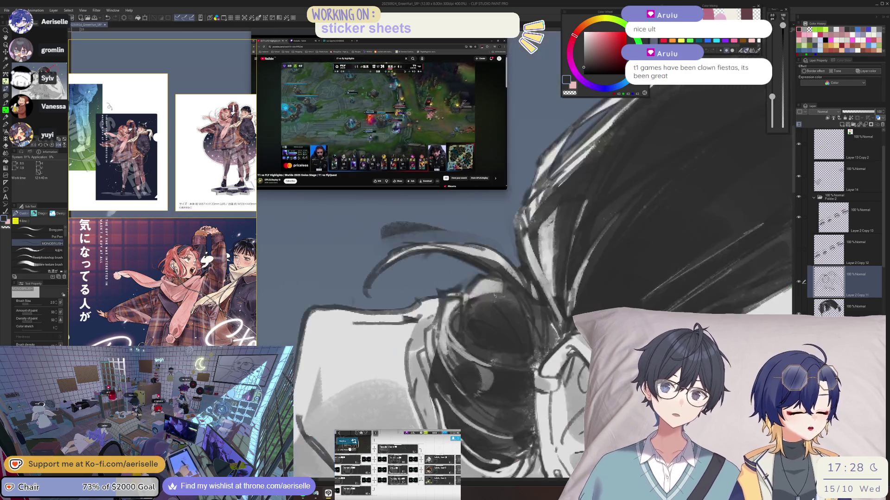
key("-")
key("^")
- On the lower layer, erase the stray lines left of the eye with a smaller eraser
key("e")
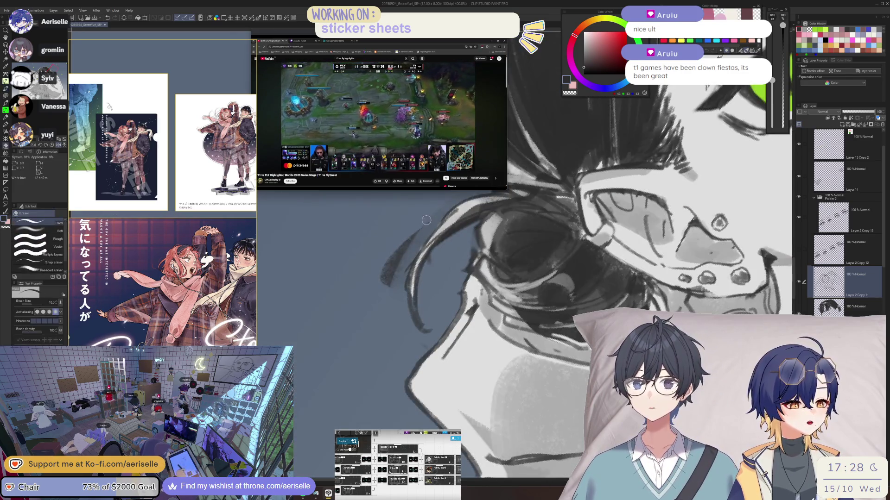
key("alt+bracketleft")
mouse_move(424, 209)
left_mouse_down()
mouse_move(384, 301)
mouse_move(393, 283)
left_mouse_up()
left_click_drag(457, 248, 425, 318)
key("bracketleft")
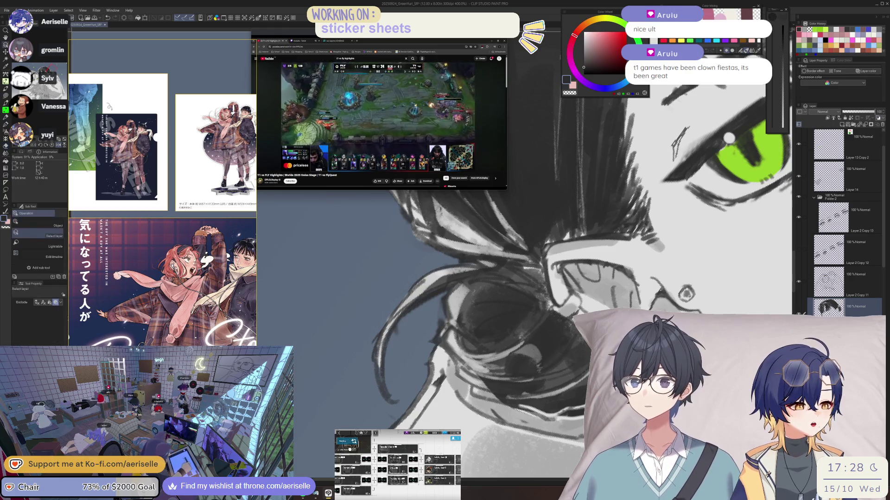
key("alt+bracketright")
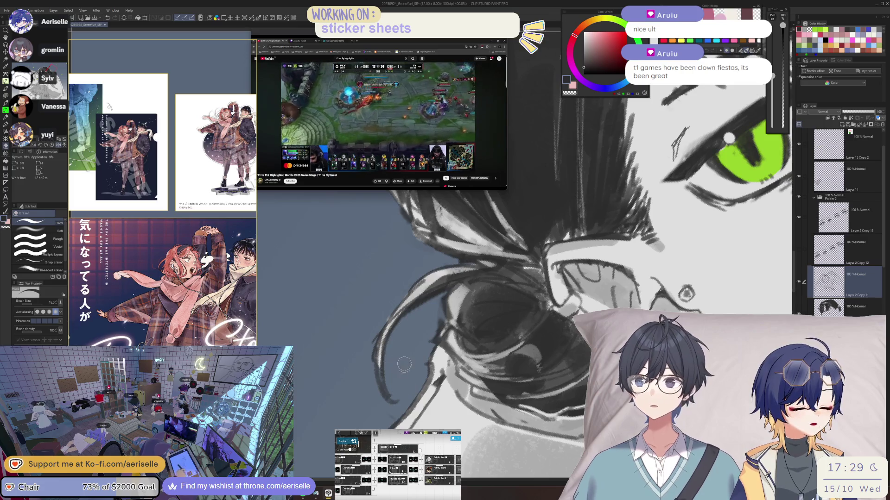
- Check the drawing mirrored, switch layers, and zoom out to the whole illustration
scroll(404, 340, "down", 3)
scroll(579, 301, "down", 3)
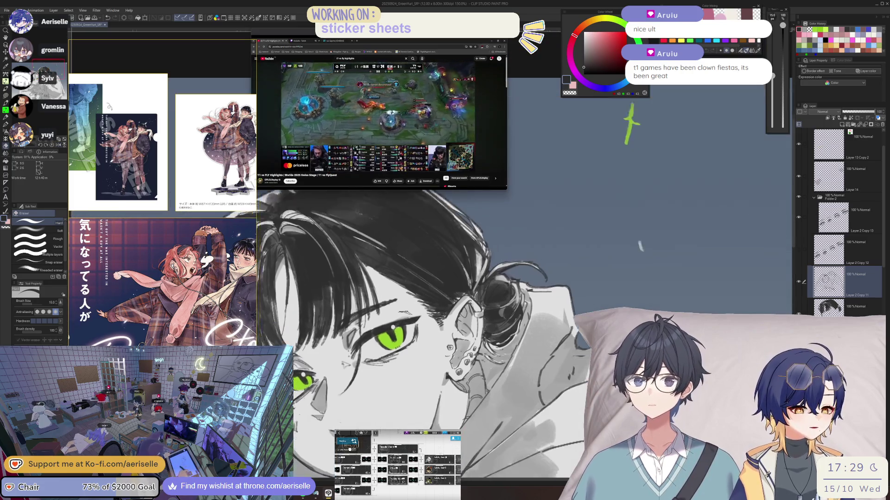
key("h")
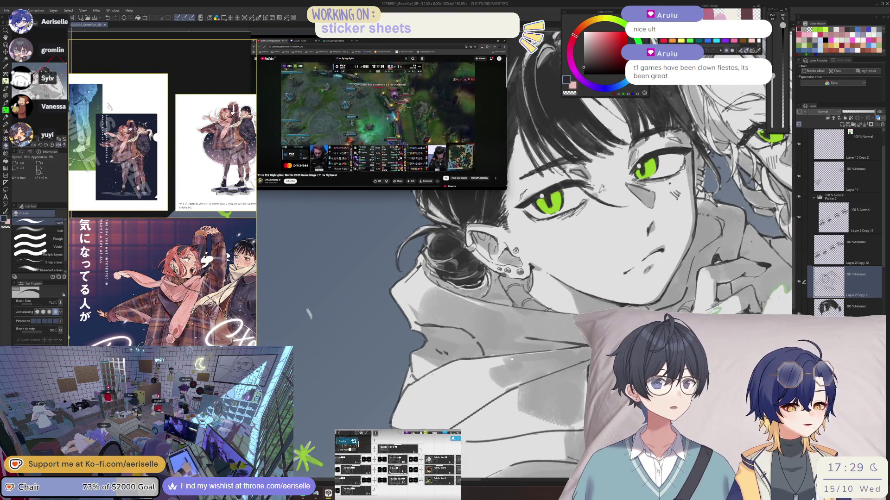
scroll(500, 352, "down", 4)
key("h")
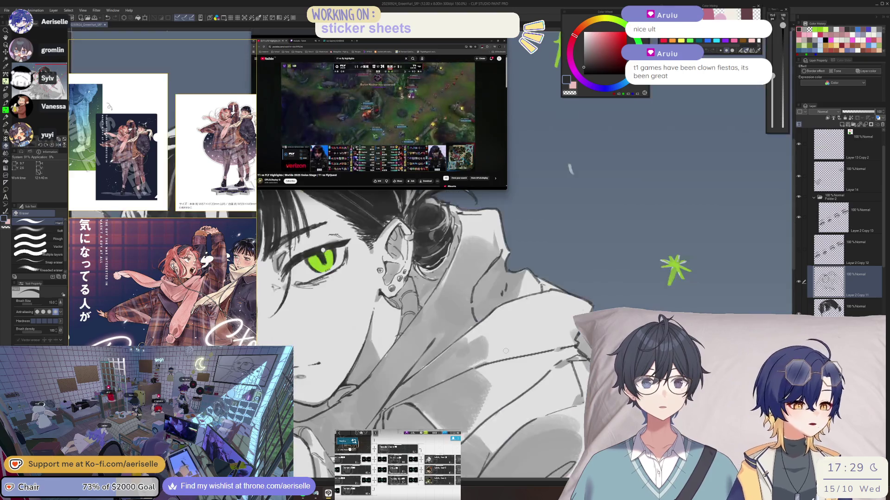
scroll(463, 324, "down", 3)
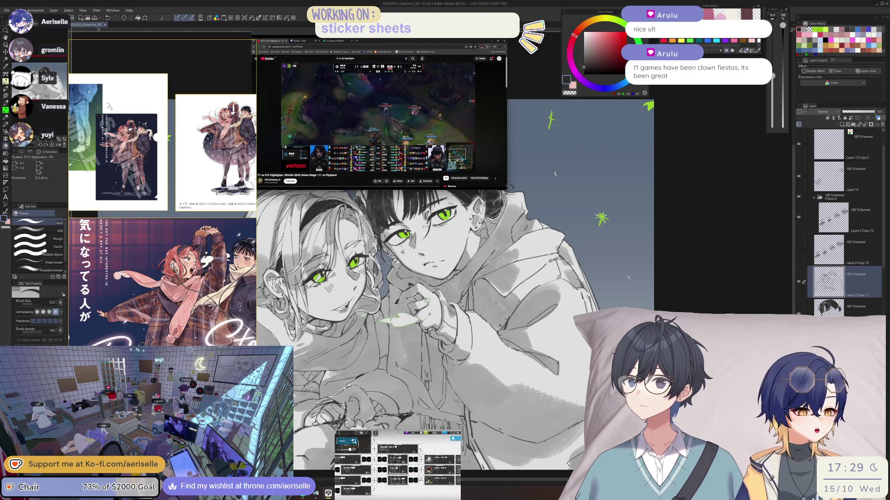
key("alt+bracketleft")
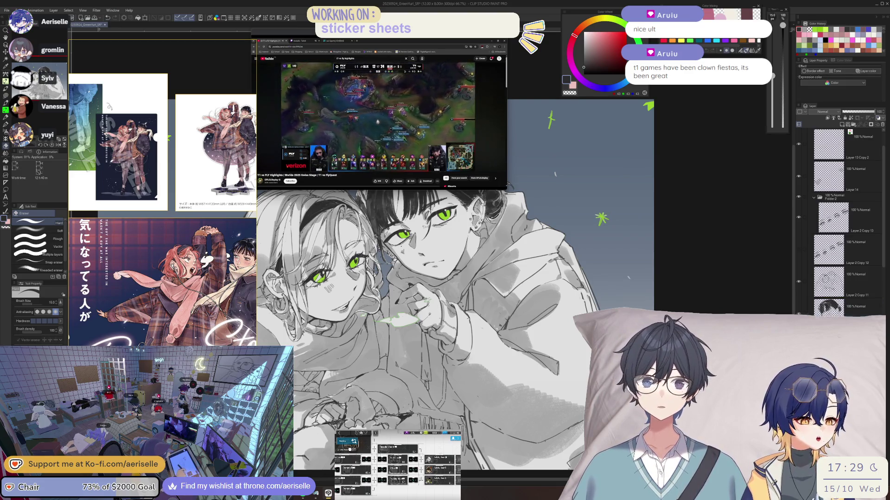
key("ctrl+minus")
key("ctrl+minus")
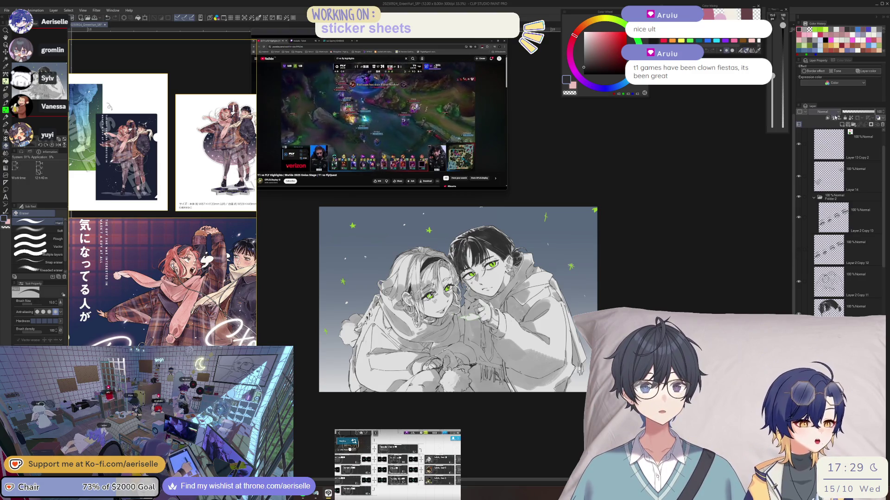
- Set the bottom layer's blend mode to Multiply and briefly toggle its layer colour on and off
left_click(825, 112)
left_click(831, 129)
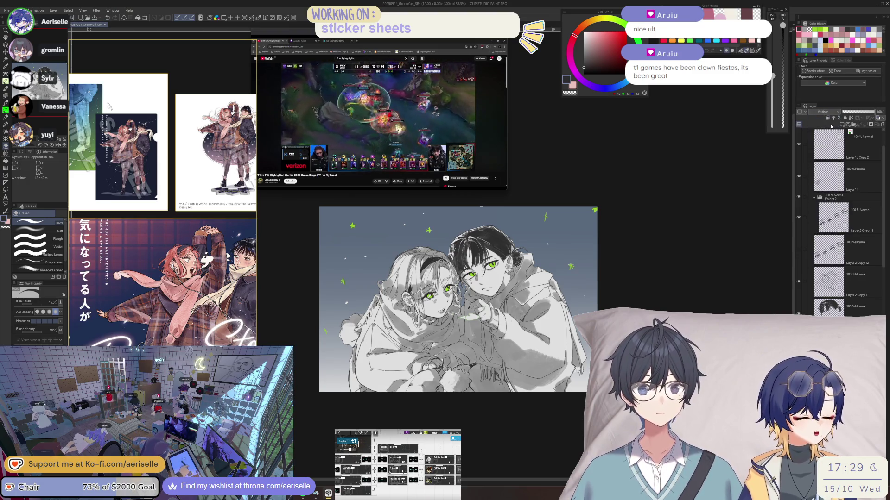
key("ctrl+z")
key("ctrl+y")
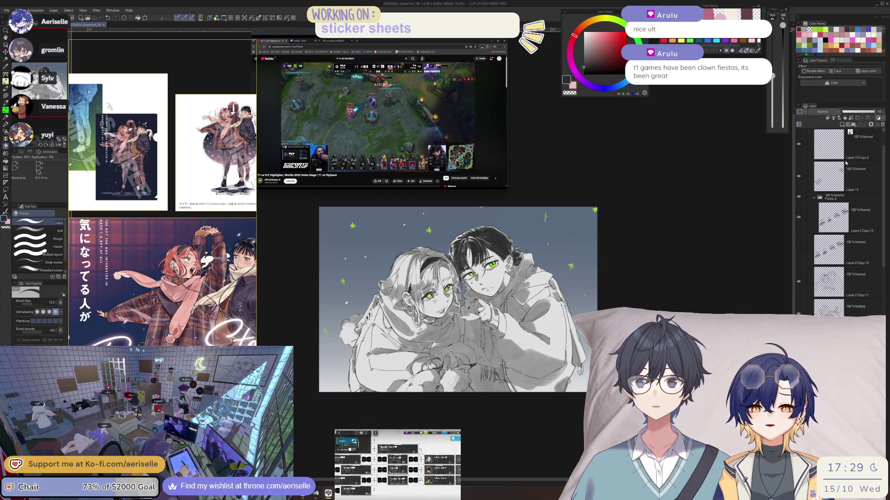
left_click(866, 71)
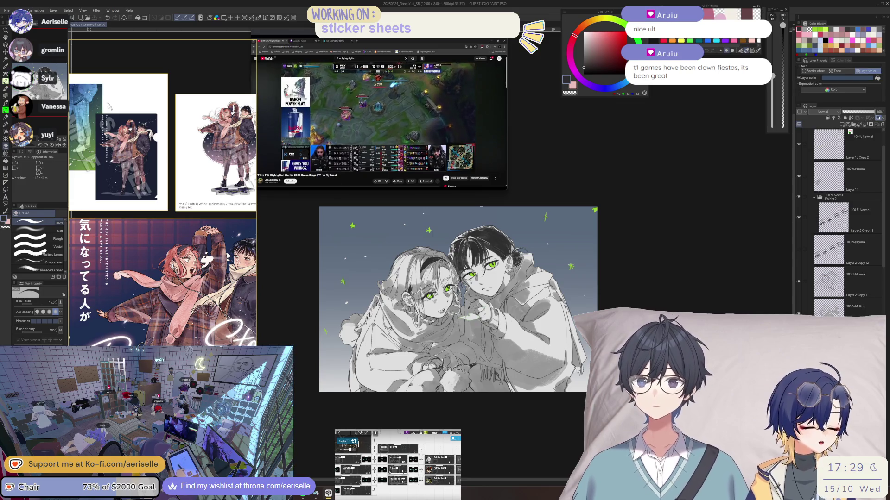
left_click(867, 71)
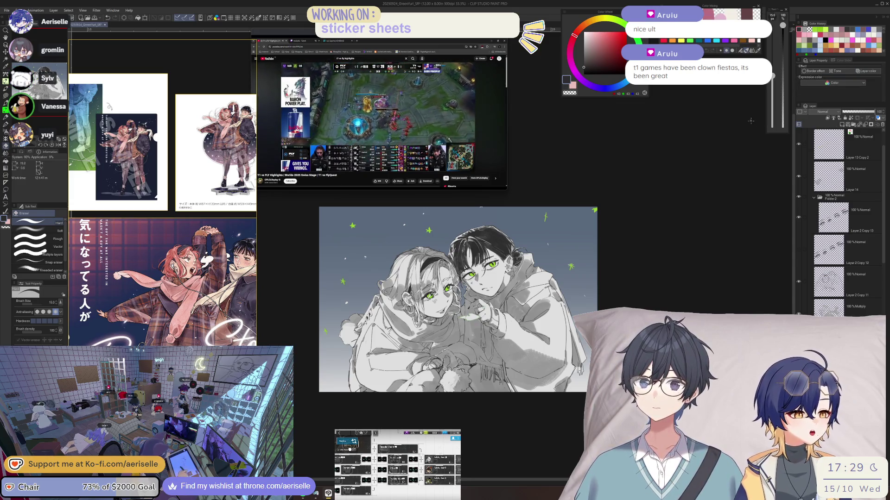
scroll(500, 293, "up", 3)
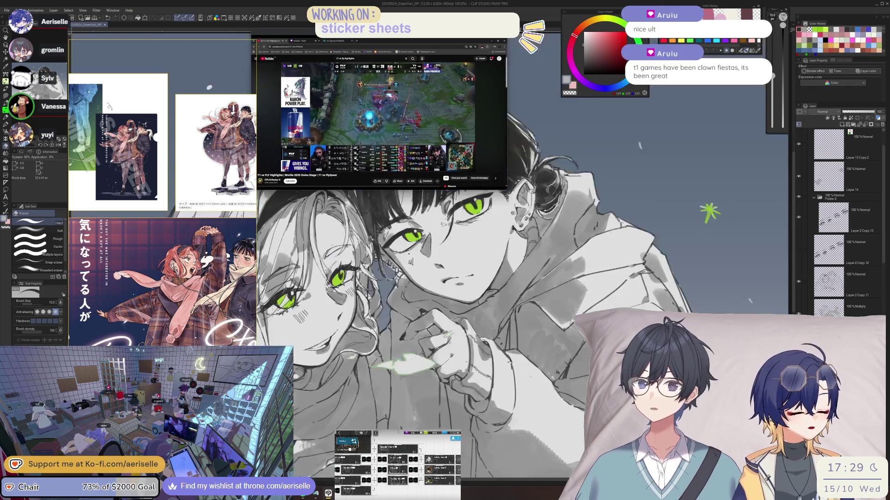
- Lasso-fill grey shadow areas on the sleeve and the coat
scroll(569, 308, "up", 3)
key("u")
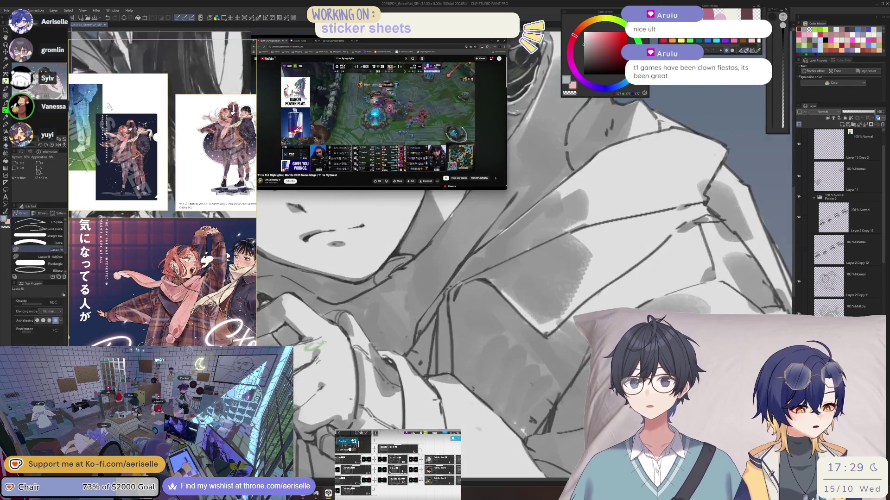
left_click_drag(459, 418, 501, 453)
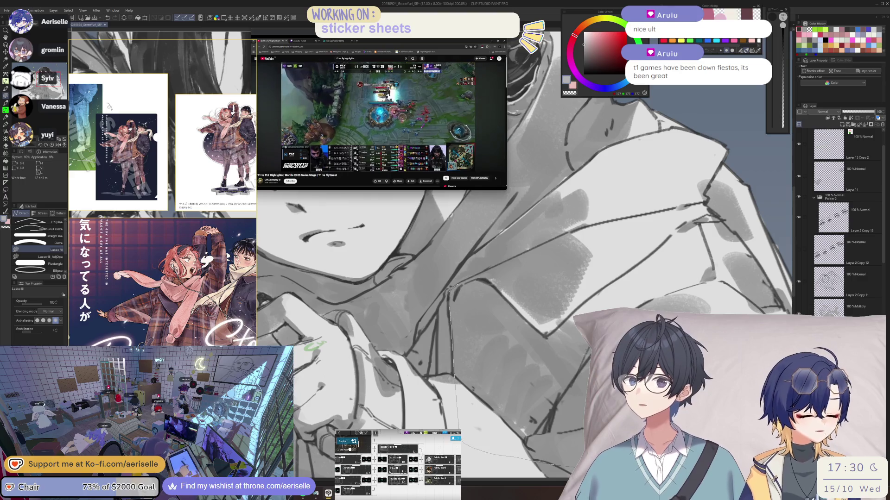
mouse_move(698, 265)
left_mouse_down()
mouse_move(674, 230)
mouse_move(603, 221)
mouse_move(598, 243)
left_mouse_up()
scroll(598, 244, "down", 5)
scroll(474, 244, "up", 5)
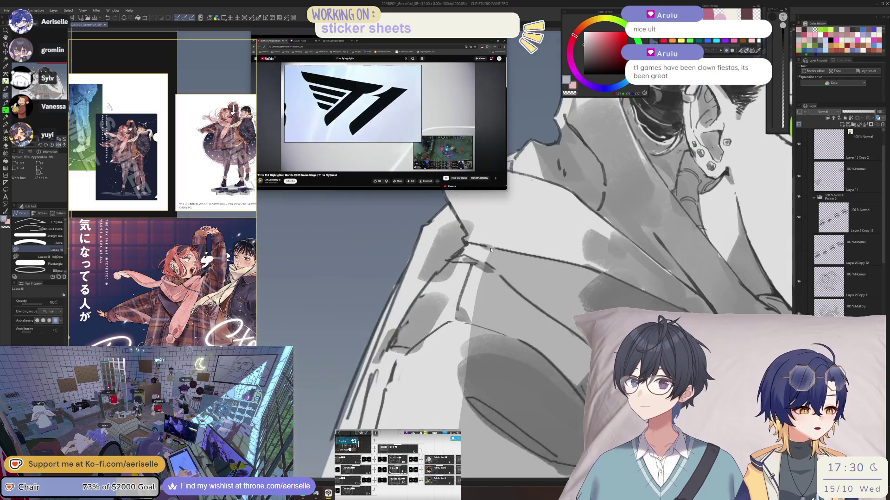
left_click_drag(445, 263, 402, 322)
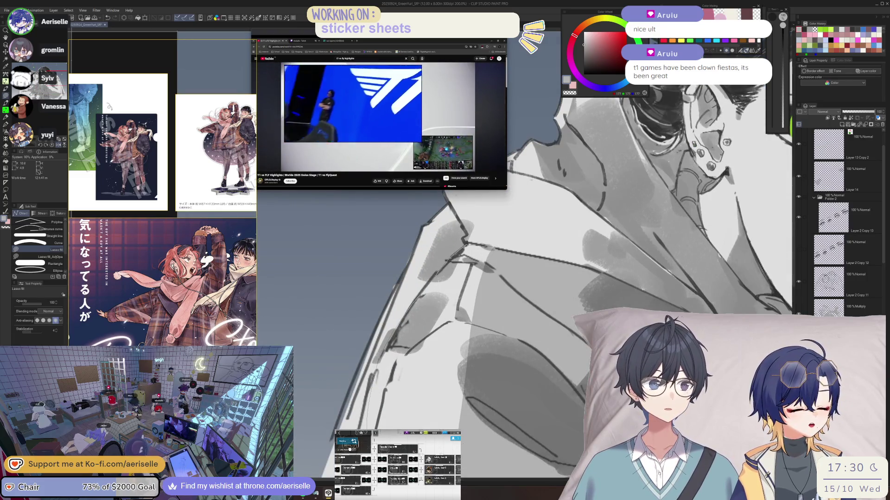
scroll(412, 214, "down", 3)
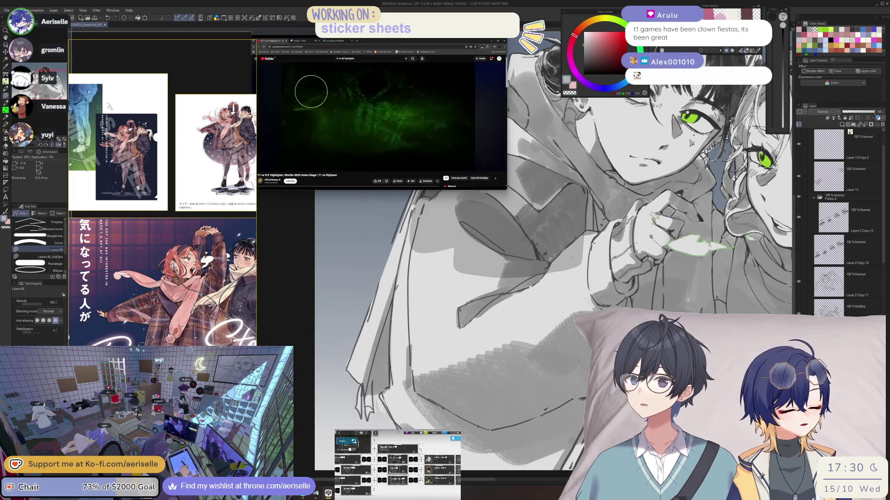
- Pause the T1 vs FLY highlights video and scroll down the page to the comments
key("space")
scroll(385, 114, "down", 5)
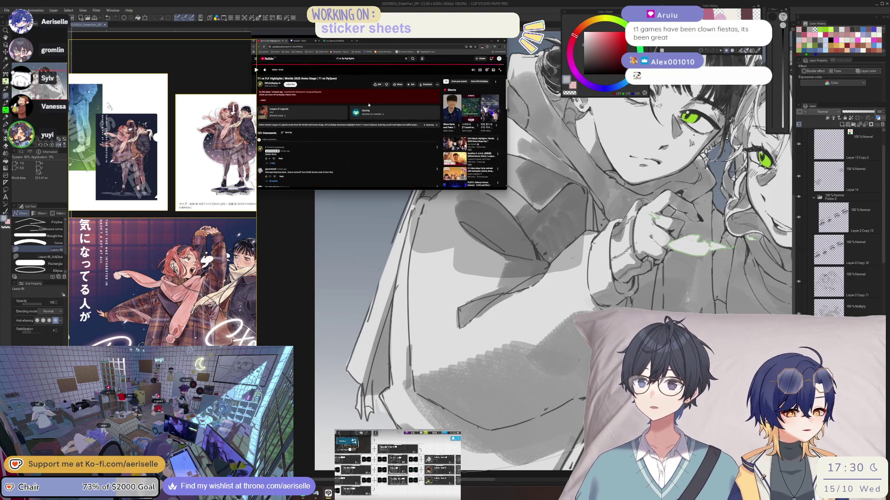
scroll(368, 104, "up", 5)
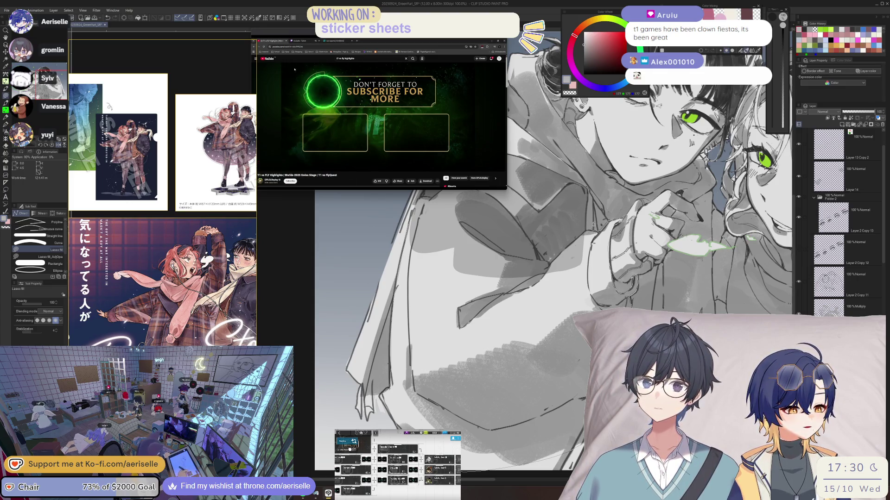
scroll(380, 116, "down", 5)
scroll(567, 215, "down", 3)
scroll(346, 112, "down", 5)
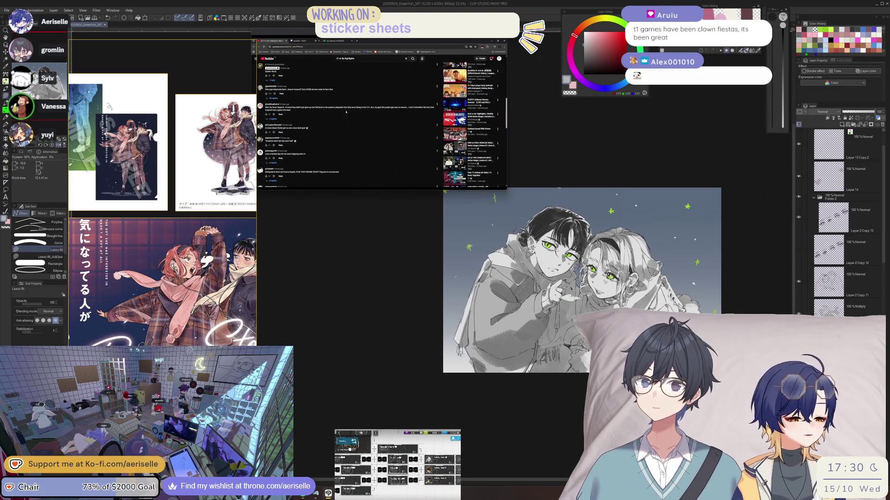
- Fill a grey shadow shape on the lower part of the drawing
scroll(532, 369, "up", 3)
mouse_move(534, 354)
left_mouse_down()
mouse_move(462, 411)
mouse_move(477, 361)
mouse_move(533, 356)
left_mouse_up()
scroll(380, 121, "down", 3)
scroll(386, 123, "down", 3)
scroll(386, 123, "down", 3)
scroll(372, 105, "down", 3)
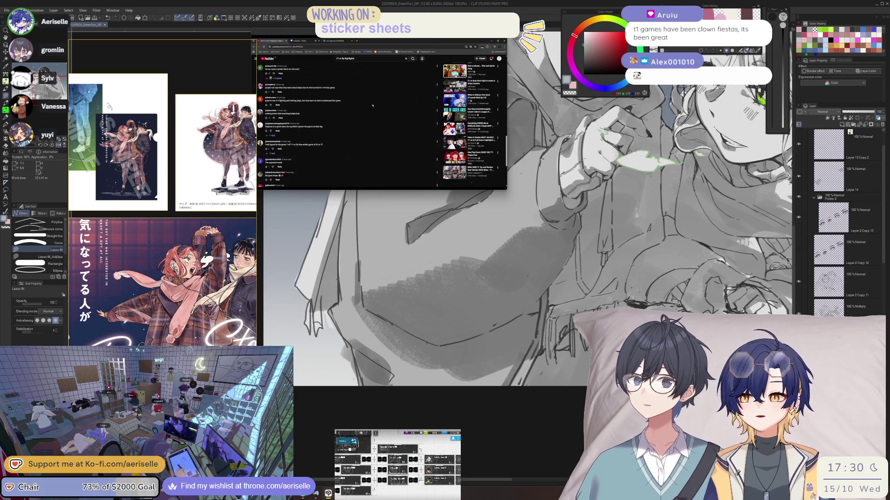
scroll(371, 106, "down", 3)
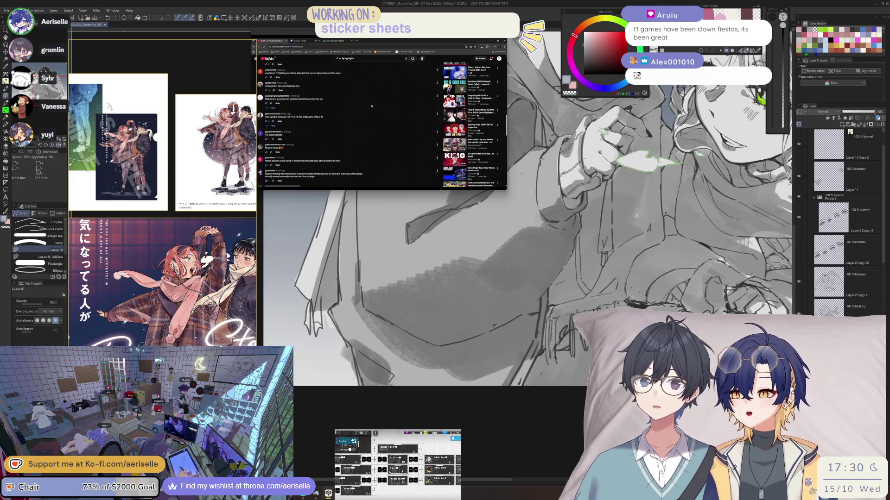
scroll(371, 106, "down", 5)
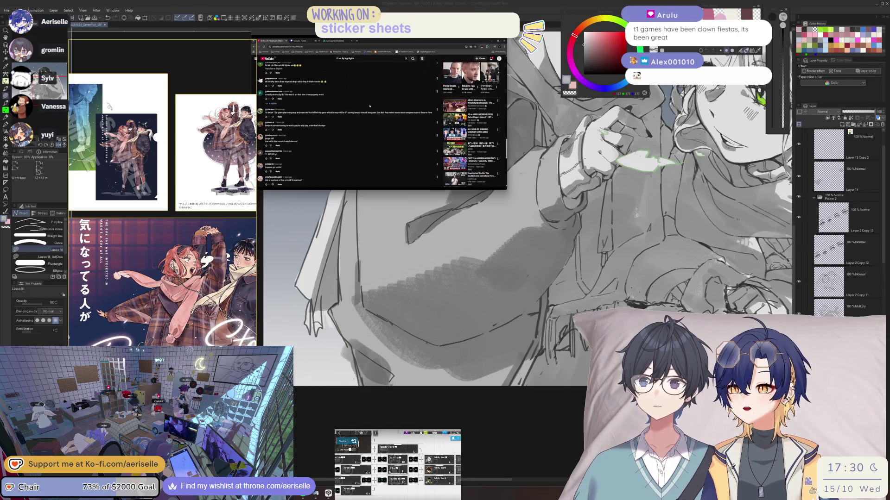
scroll(370, 107, "up", 15)
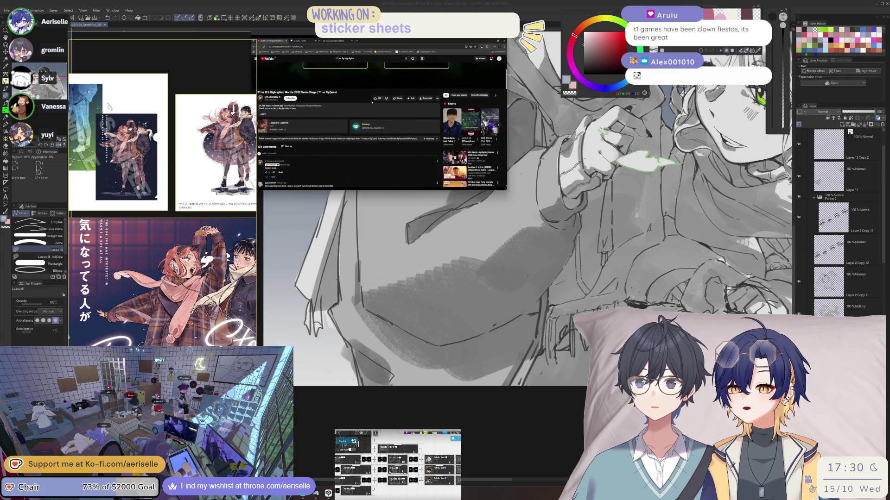
- Visit the Twitch tab, return to YouTube, and play another match's highlights
left_click(301, 41)
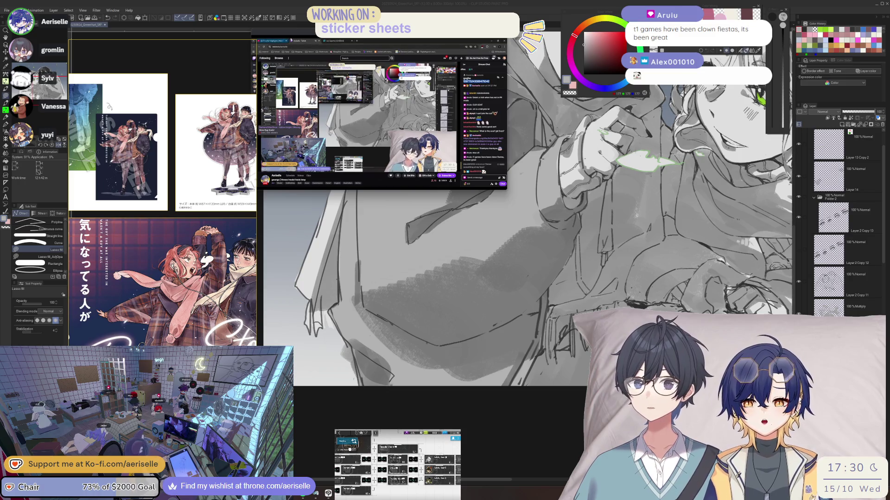
left_click(274, 40)
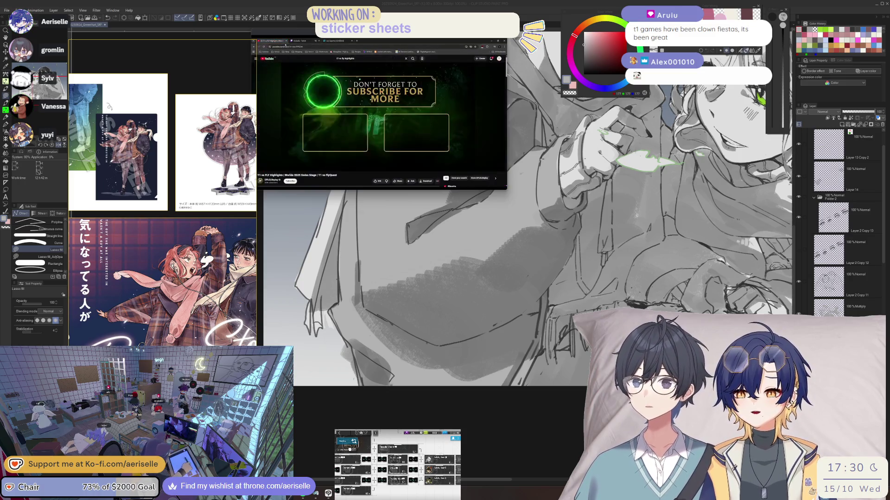
scroll(393, 98, "down", 5)
scroll(393, 98, "down", 1)
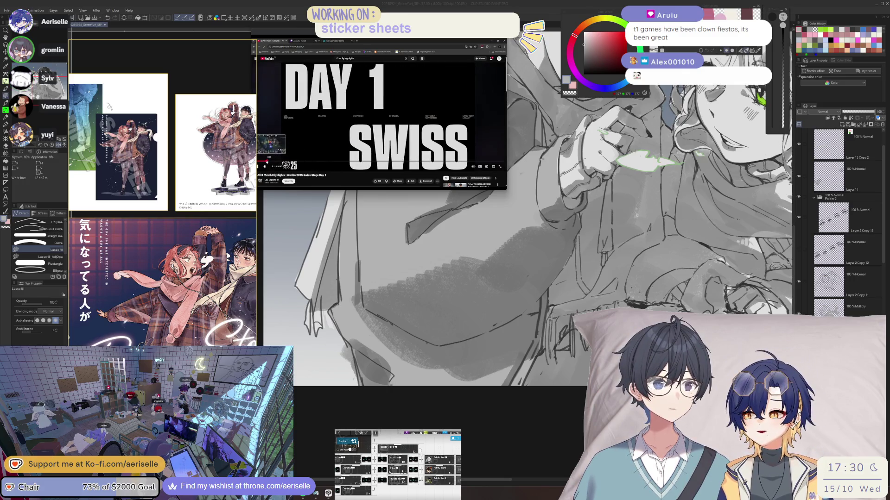
left_click(311, 162)
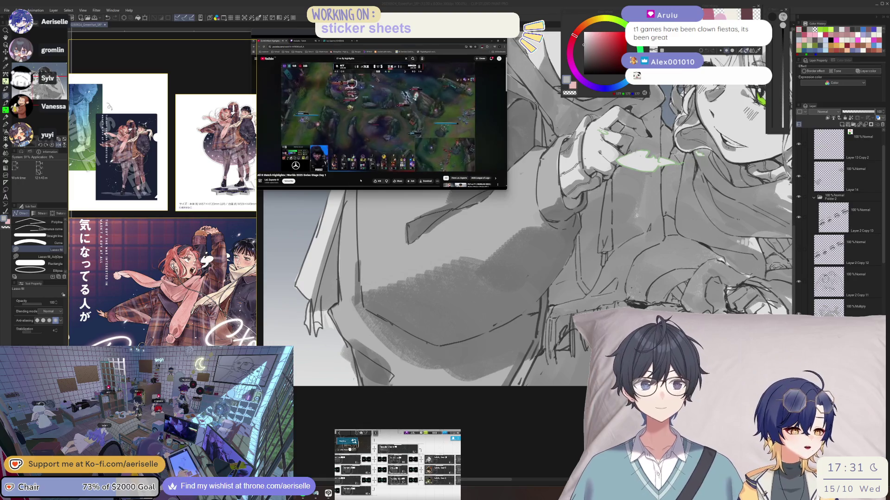
- Return to the illustration and bring the characters' faces into view
left_click(391, 418)
left_click_drag(387, 390, 422, 468)
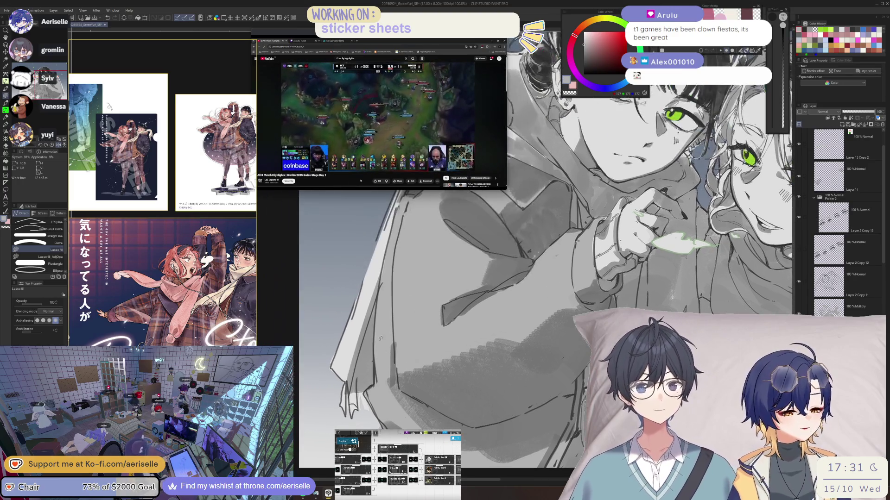
scroll(377, 353, "down", 4)
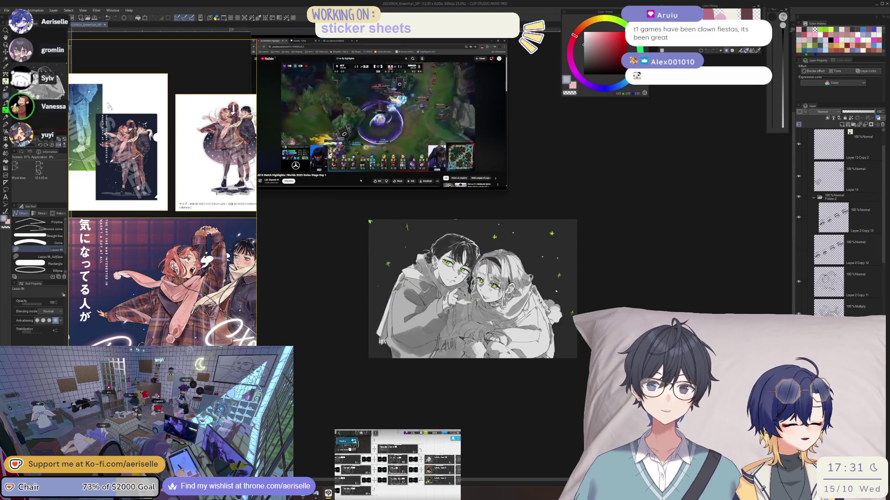
scroll(427, 292, "up", 2)
- Lower Luminosity in Hue/Saturation/Luminosity to darken the hoodie, then mirror the view
key("ctrl+u")
key("Down")
key("Down")
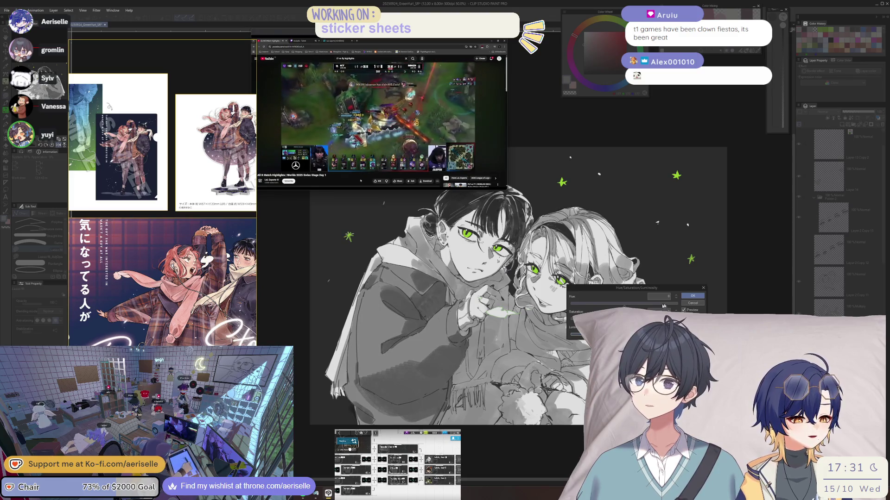
left_click(692, 296)
key("h")
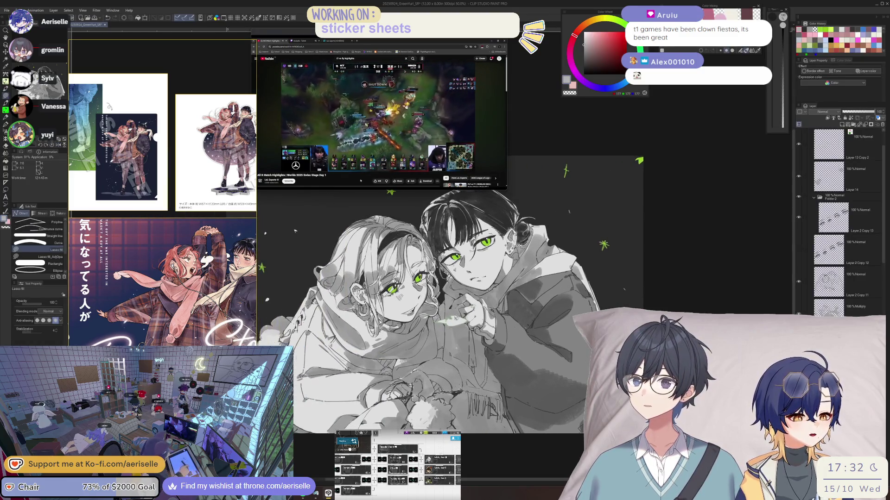
scroll(445, 299, "up", 5)
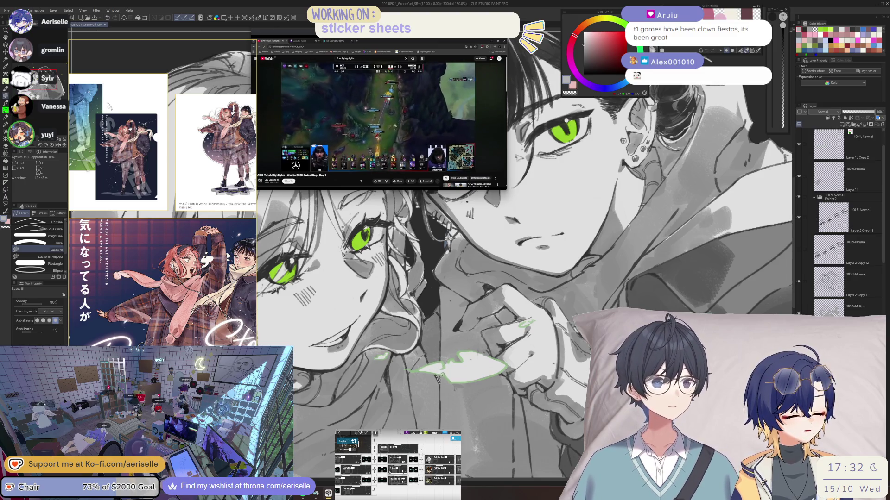
- Lasso-fill a grey shadow shape around the hand
scroll(437, 377, "down", 4)
scroll(452, 334, "up", 4)
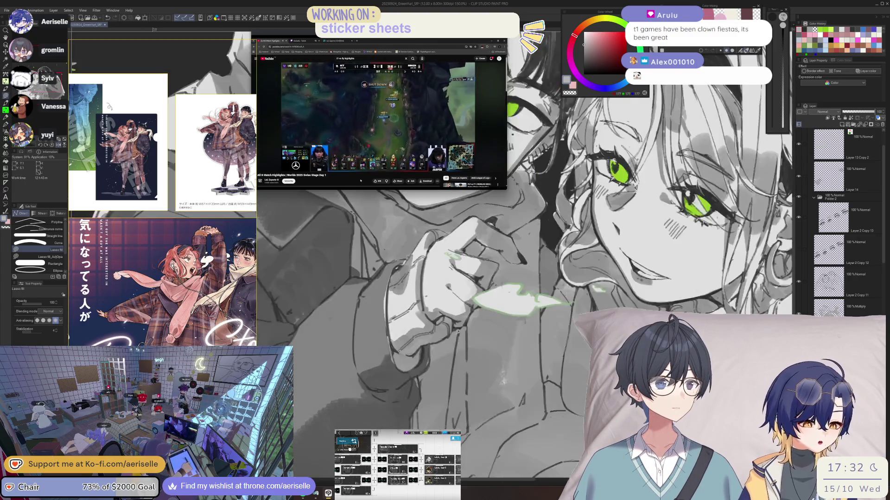
left_click_drag(429, 358, 414, 376)
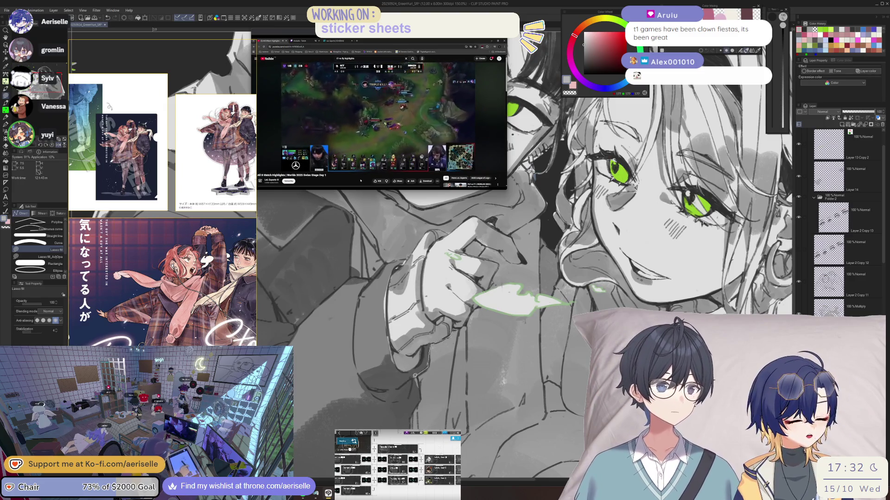
left_click_drag(444, 405, 451, 384)
left_click_drag(457, 340, 452, 327)
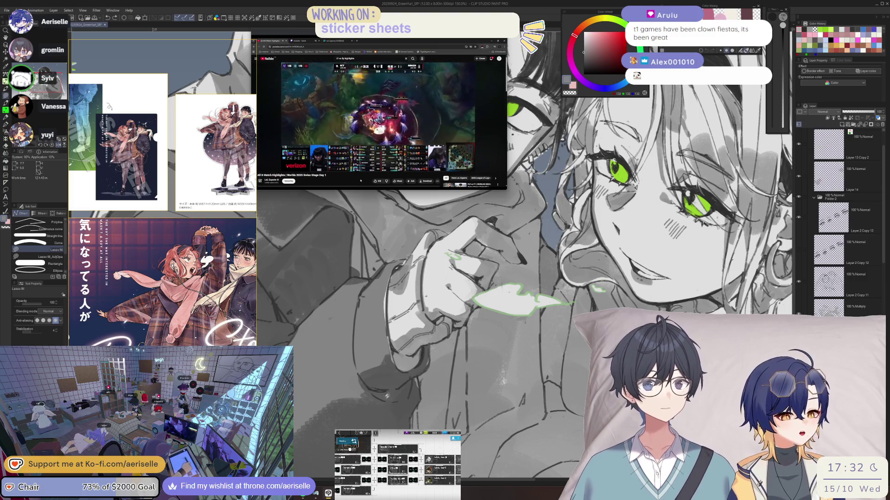
- Sample a darker grey from the drawing and lasso-fill another shaded area
left_click(367, 336, "alt")
key("i")
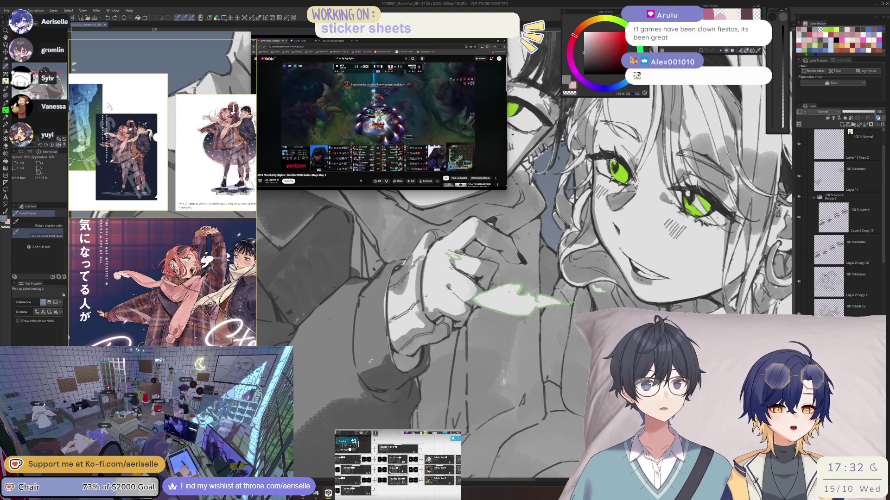
scroll(492, 380, "up", 1)
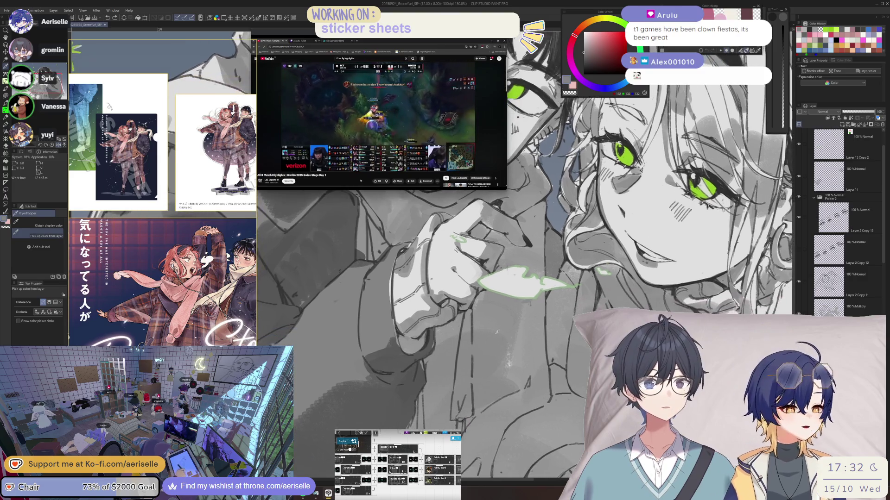
key("u")
mouse_move(463, 308)
left_mouse_down()
mouse_move(425, 350)
mouse_move(422, 377)
mouse_move(452, 383)
mouse_move(463, 308)
left_mouse_up()
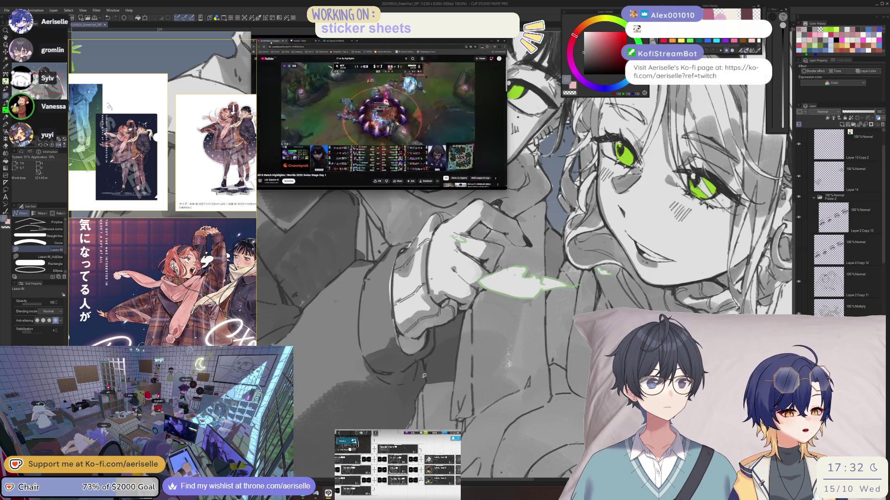
key("e")
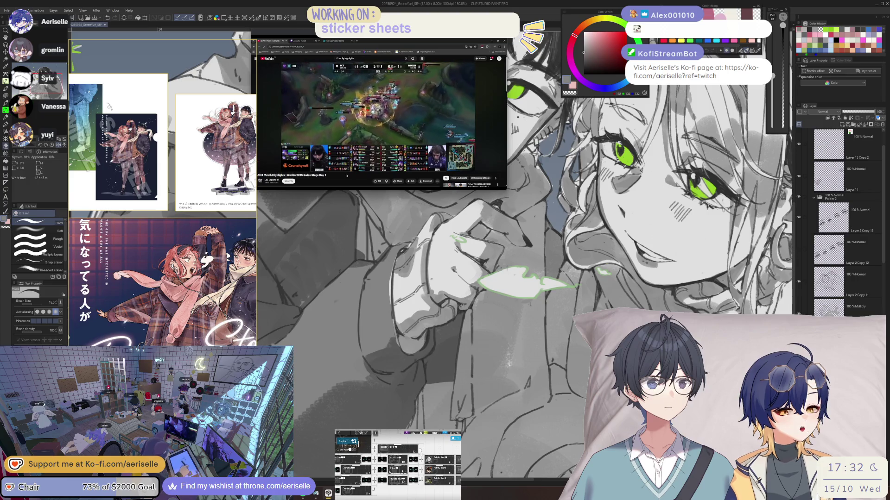
key("h")
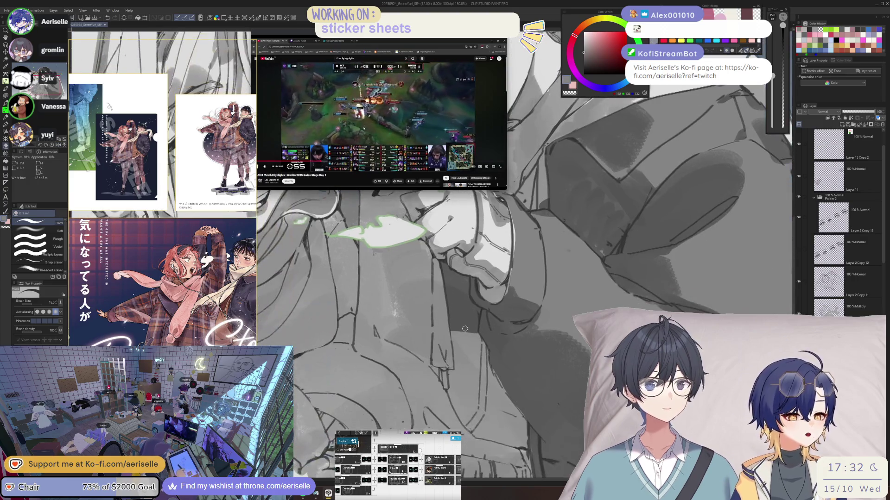
- Fill a shadow patch below the chin and tidy its edges with a smaller eraser
key("u")
mouse_move(449, 324)
left_mouse_down()
mouse_move(454, 351)
mouse_move(488, 352)
mouse_move(485, 324)
mouse_move(484, 364)
mouse_move(482, 341)
left_mouse_up()
key("e")
key("bracketleft")
key("bracketleft")
key("bracketleft")
scroll(481, 340, "up", 5)
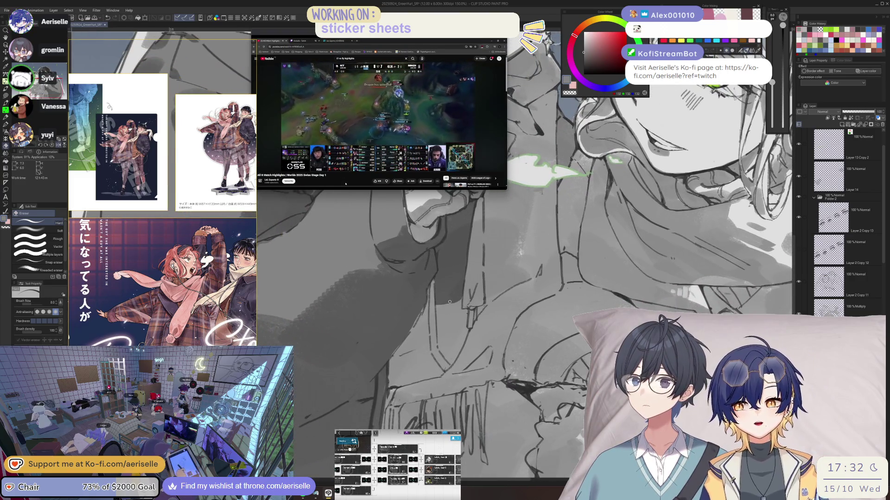
scroll(454, 279, "up", 2)
- Lasso-fill a darker shadow along the collar
key("g")
mouse_move(437, 305)
left_mouse_down()
mouse_move(457, 310)
mouse_move(449, 360)
mouse_move(438, 305)
left_mouse_up()
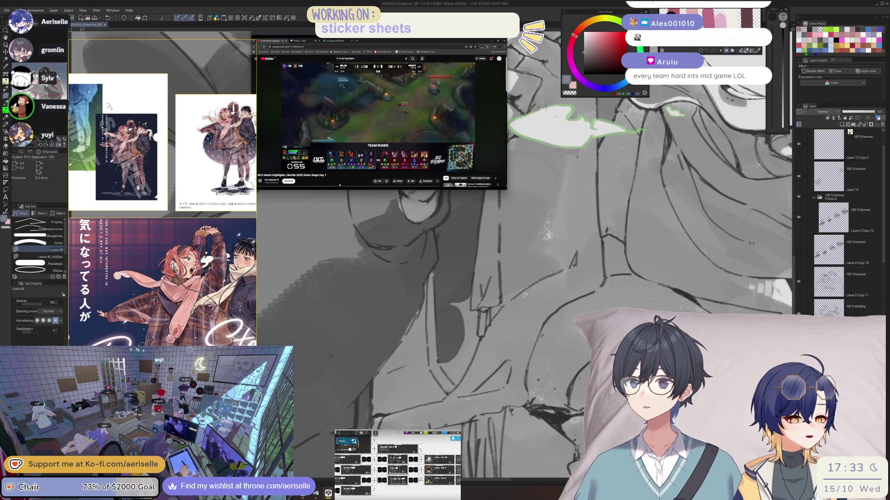
mouse_move(458, 347)
left_mouse_down()
mouse_move(481, 337)
mouse_move(472, 303)
left_mouse_up()
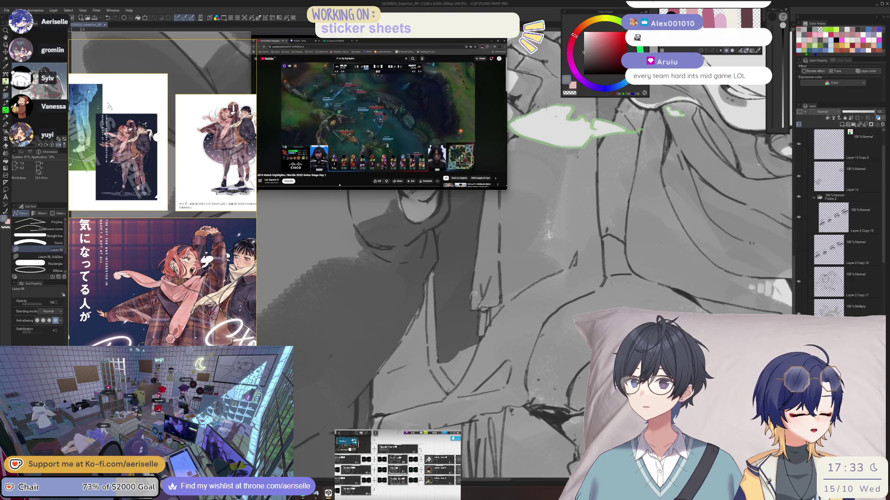
left_click_drag(439, 360, 453, 381)
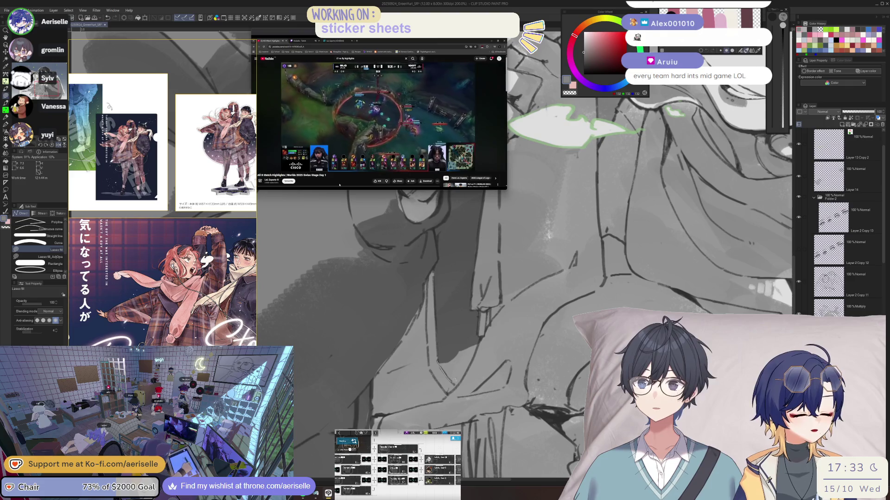
left_click_drag(477, 347, 475, 346)
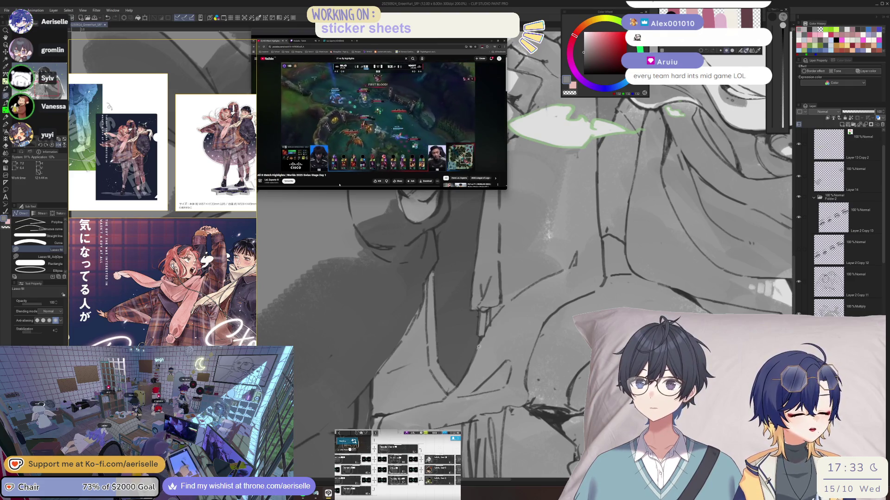
scroll(477, 347, "down", 4)
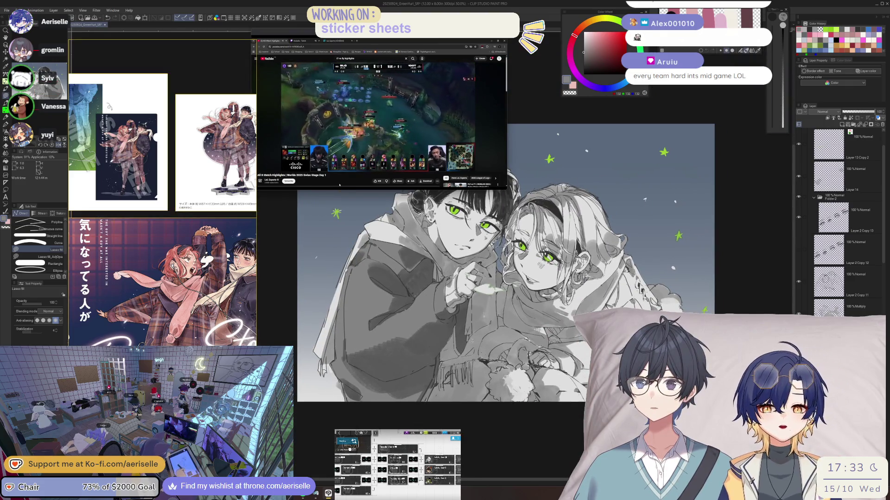
- Zoom out to the whole illustration, then zoom in close on the faces
scroll(497, 343, "up", 2)
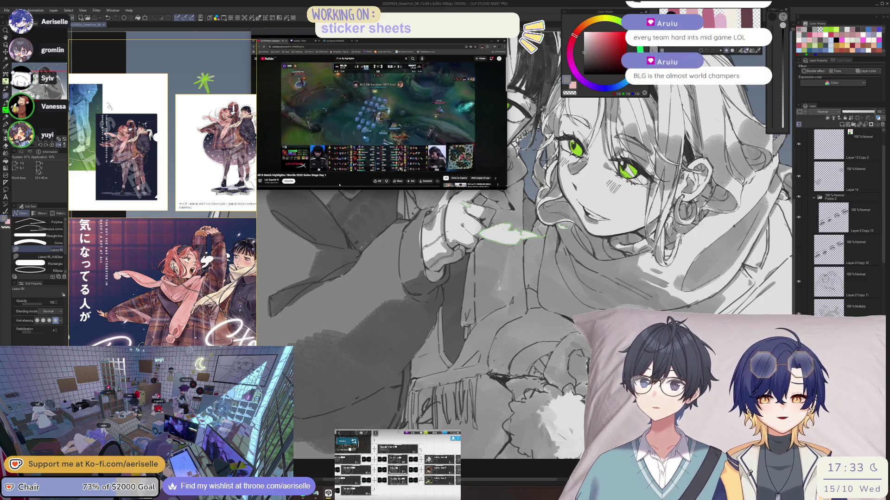
key("ctrl+minus")
key("ctrl+minus")
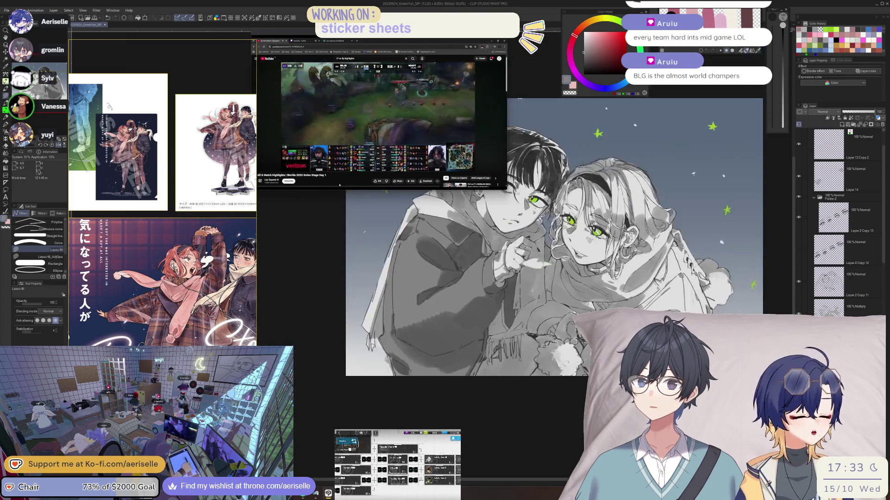
key("ctrl+plus")
key("ctrl+plus")
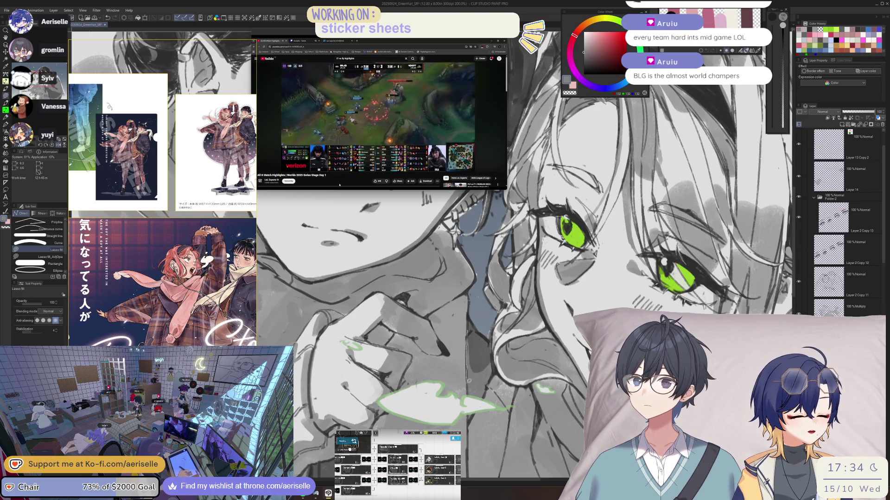
scroll(489, 385, "right", 5)
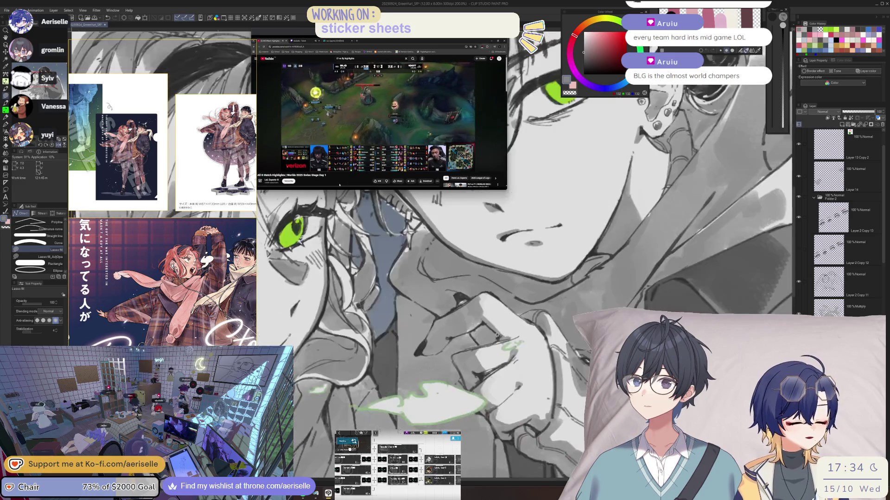
scroll(422, 393, "down", 4)
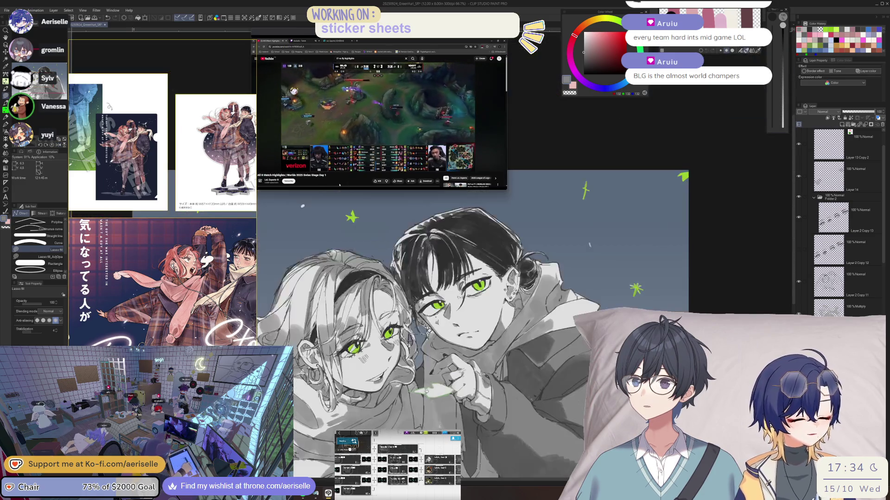
scroll(529, 376, "up", 1)
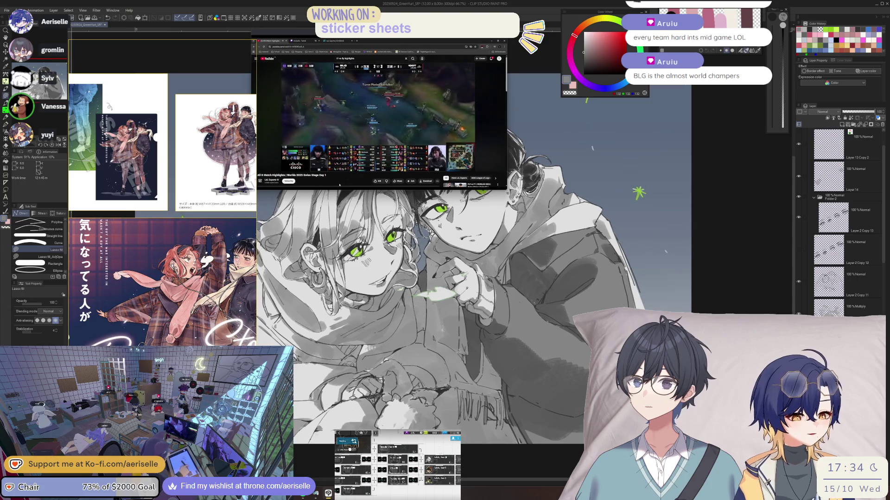
scroll(520, 348, "up", 4)
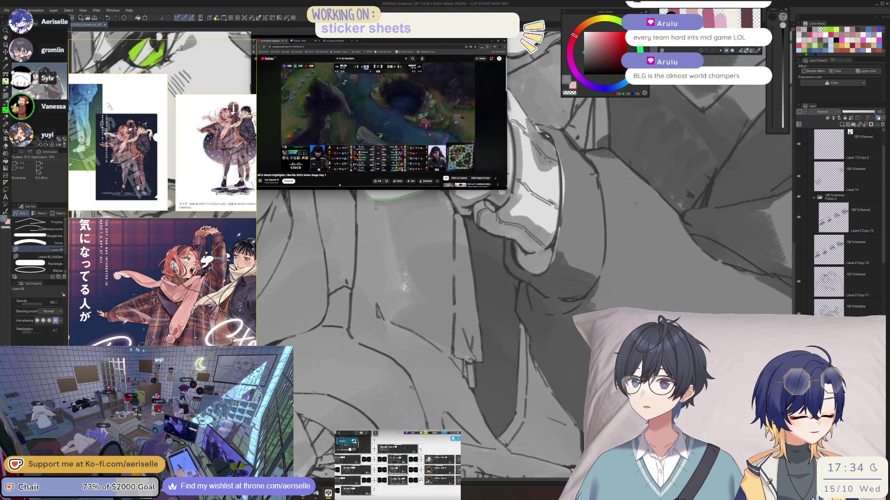
scroll(475, 354, "down", 2)
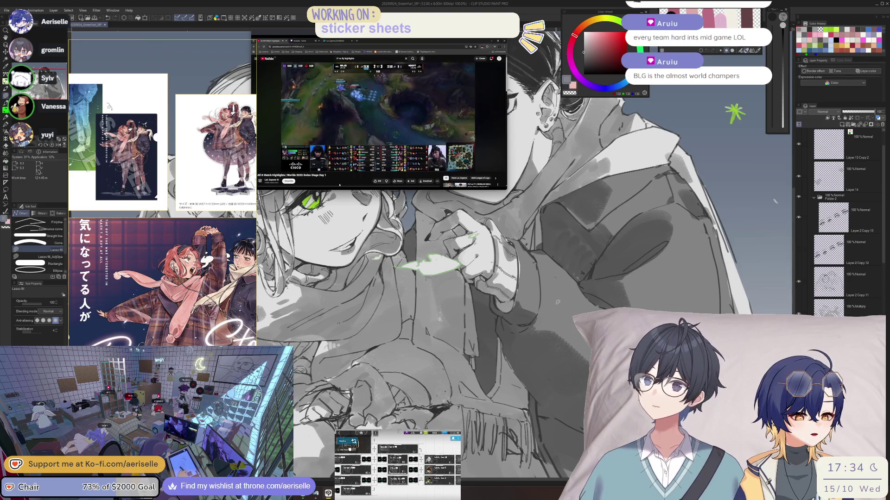
scroll(475, 354, "down", 2)
- Mirror and re-centre the view on both characters, then open Hue/Saturation/Luminosity
left_click_drag(489, 364, 485, 379)
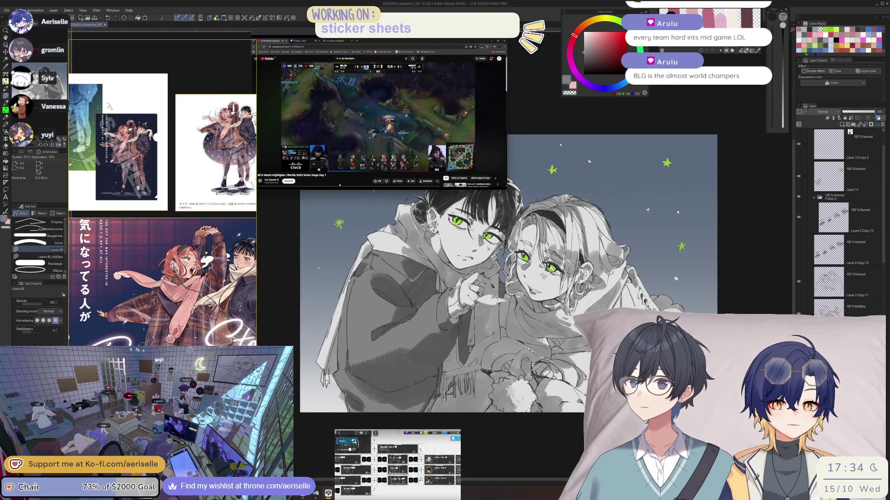
key("h")
scroll(479, 332, "down", 2)
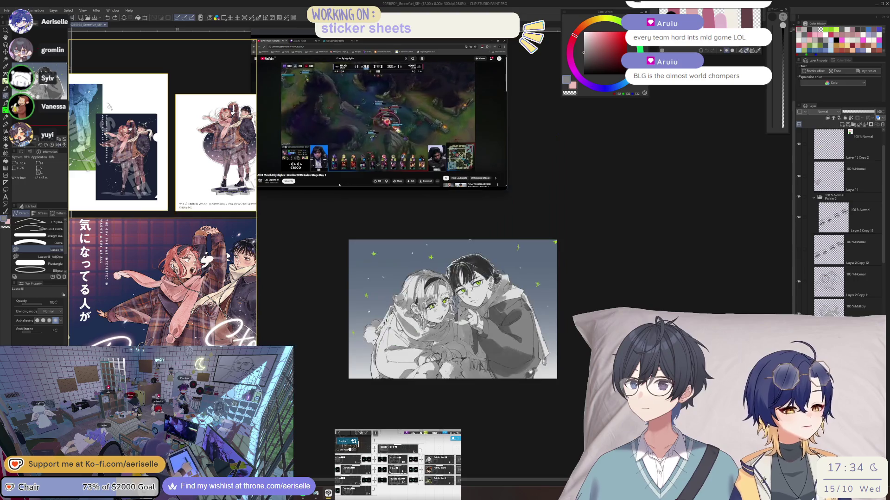
left_click_drag(517, 311, 509, 331)
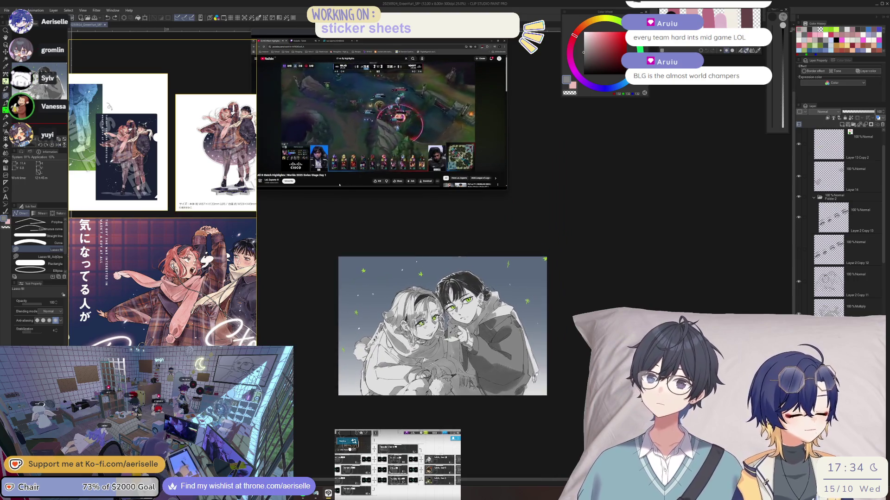
scroll(507, 331, "up", 2)
key("ctrl+u")
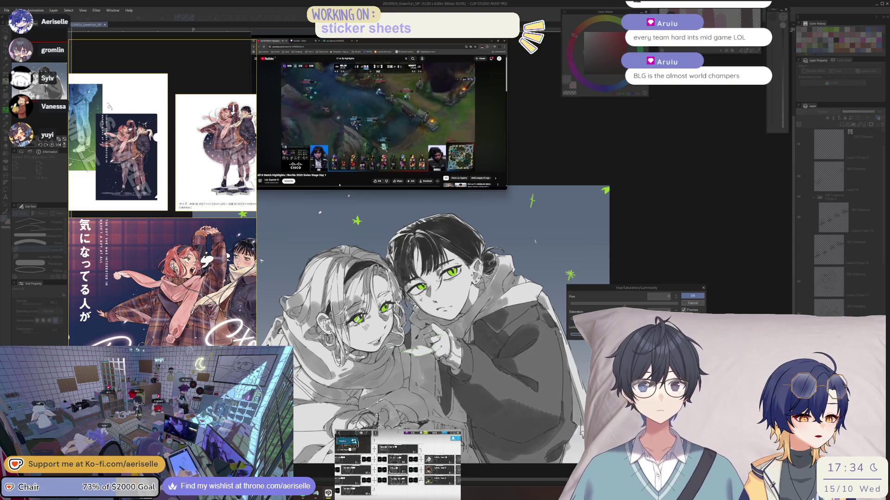
- Cancel the Hue/Saturation/Luminosity dialog, zoom in a step and recheck the mirrored view
left_click(691, 297)
key("h")
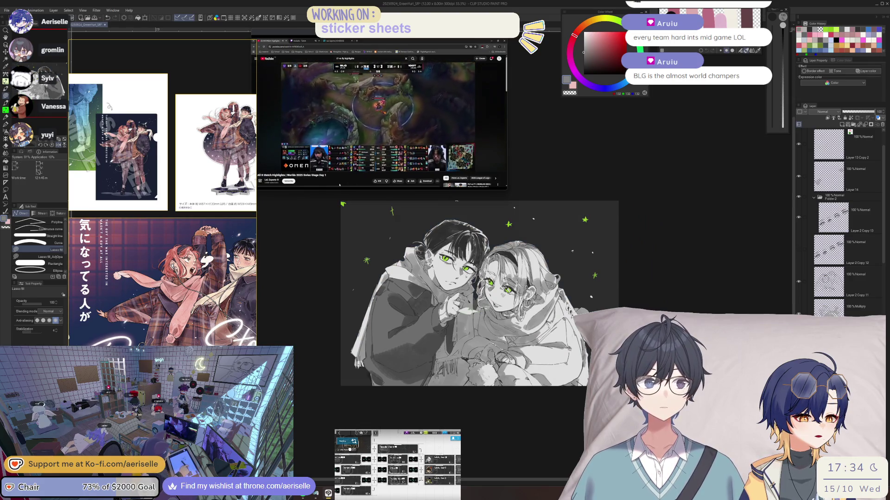
key("ctrl+plus")
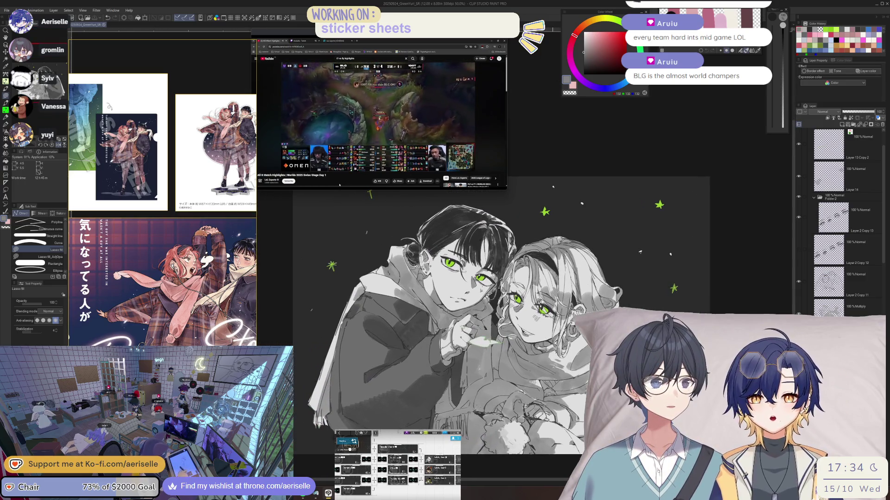
mouse_move(496, 398)
left_mouse_down()
mouse_move(479, 400)
mouse_move(509, 388)
mouse_move(493, 394)
left_mouse_up()
key("h")
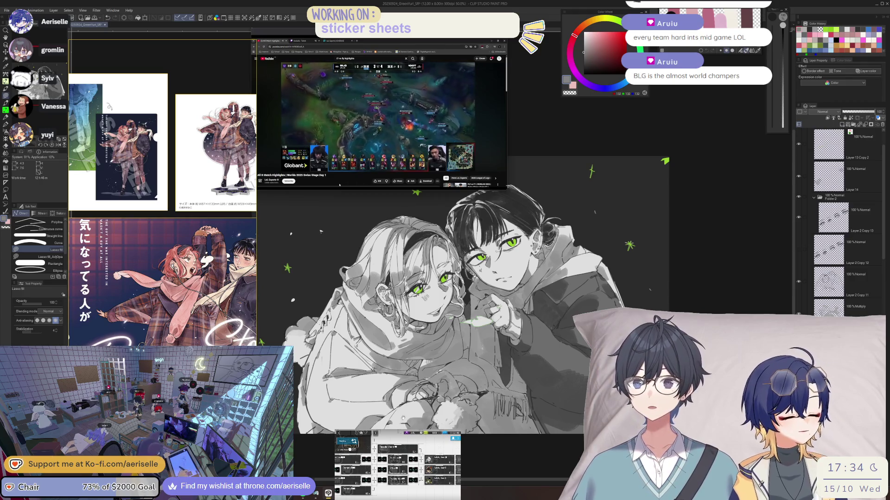
scroll(364, 476, "up", 3)
- Lasso-select the strip below the hands, fill it darker grey, and deselect
key("m")
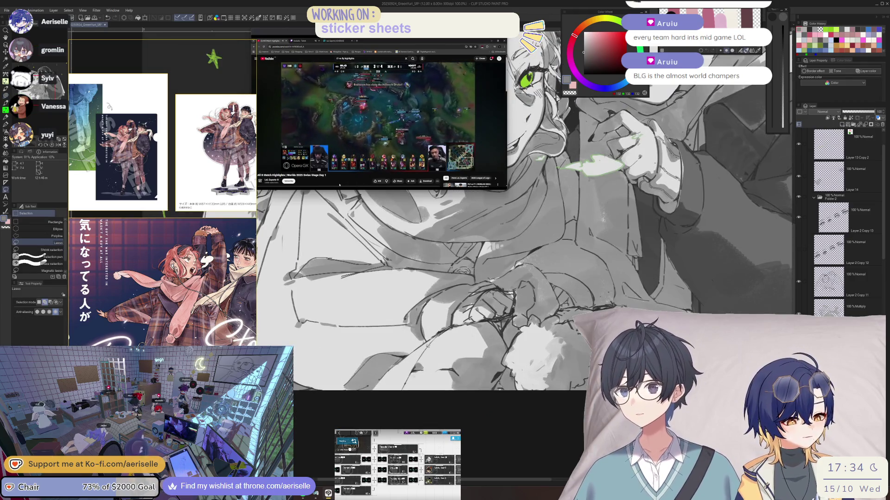
mouse_move(406, 383)
left_mouse_down()
mouse_move(501, 398)
mouse_move(519, 390)
mouse_move(506, 362)
mouse_move(517, 338)
left_mouse_up()
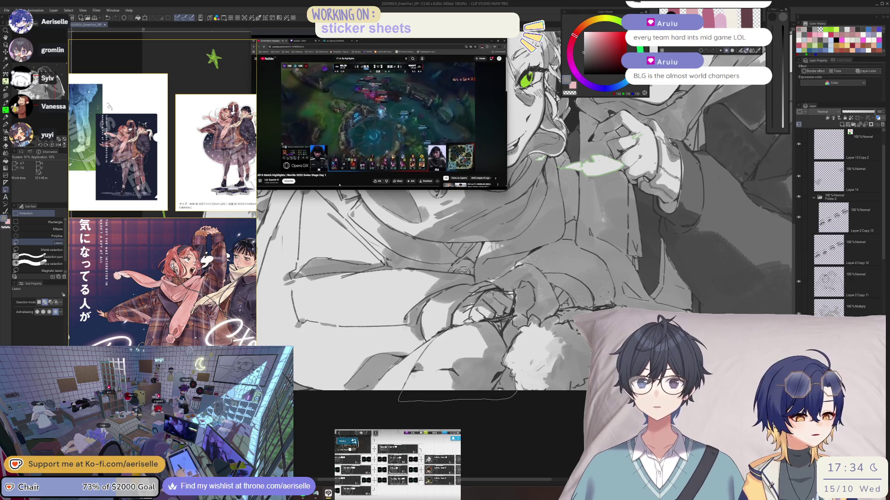
left_click_drag(468, 323, 454, 326)
left_click(484, 401)
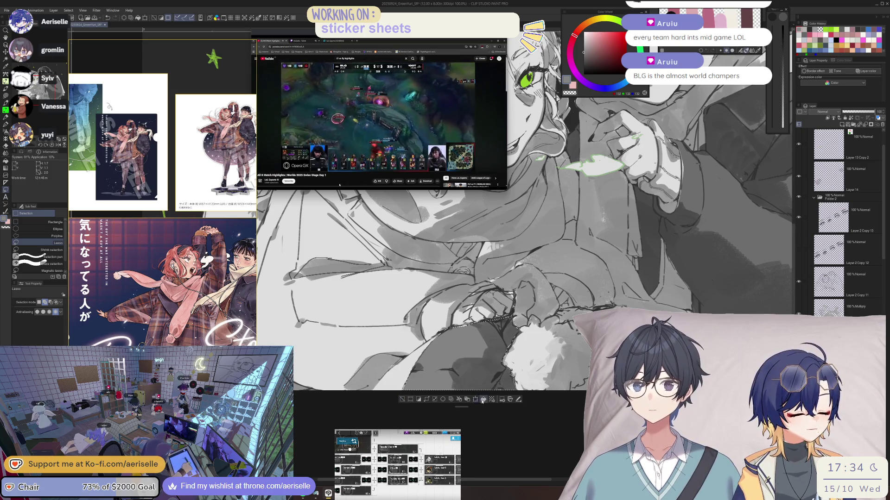
left_click(402, 400)
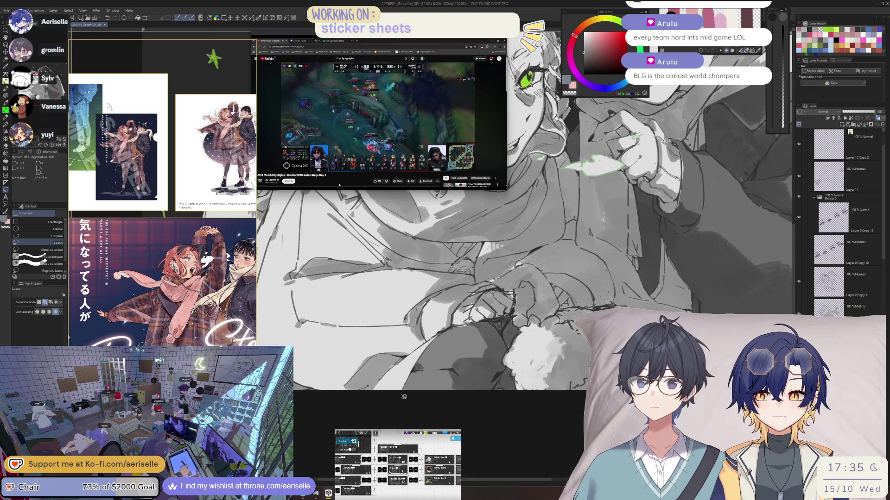
scroll(396, 378, "down", 2)
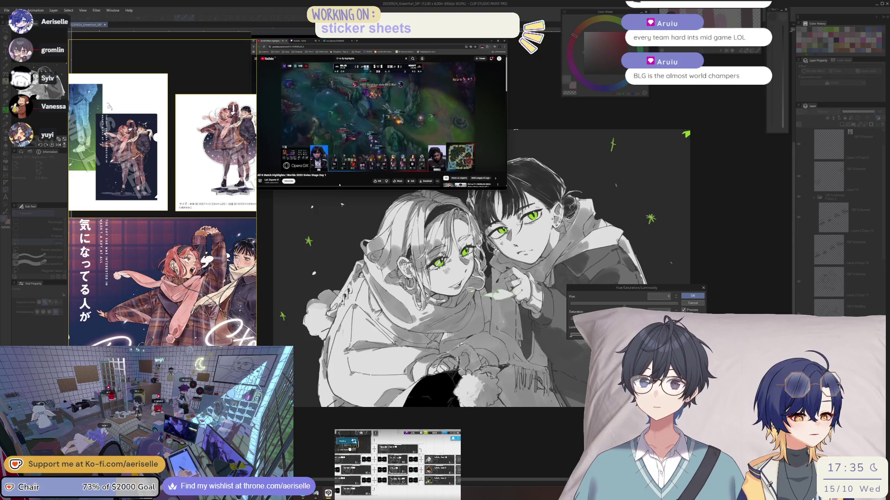
key("Escape")
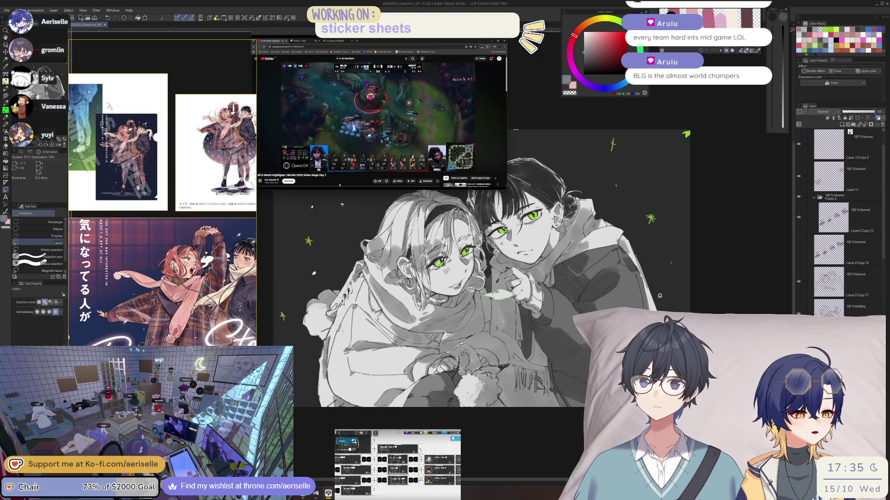
key("alt+bracketleft")
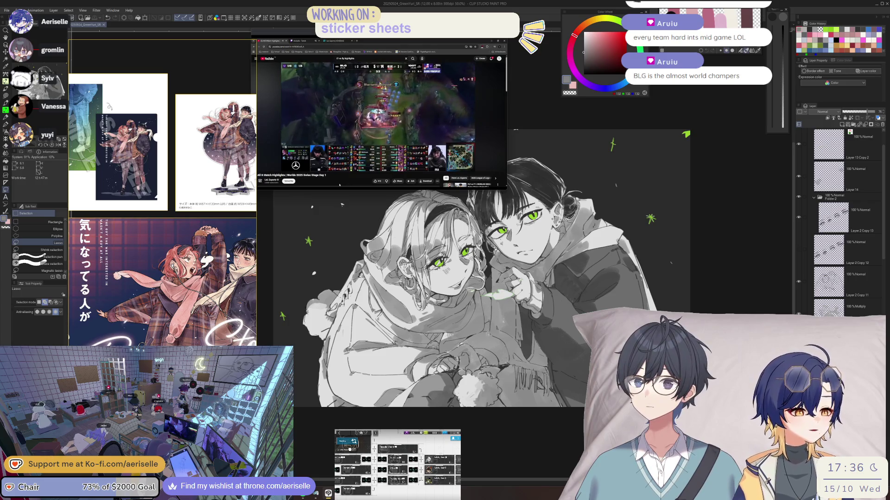
- Select the Multiply layer and delete its grey shading over the hand and jacket
key("ctrl+plus")
key("ctrl+plus")
key("ctrl+plus")
key("u")
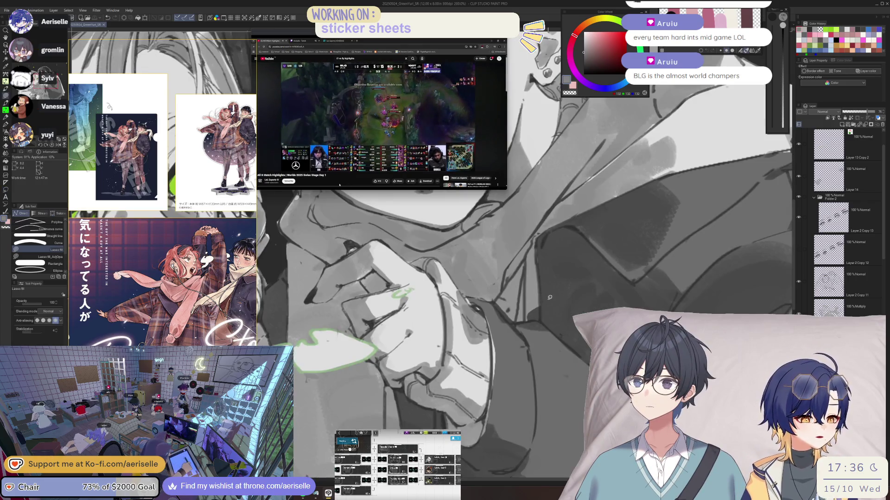
key("o")
left_click(550, 303)
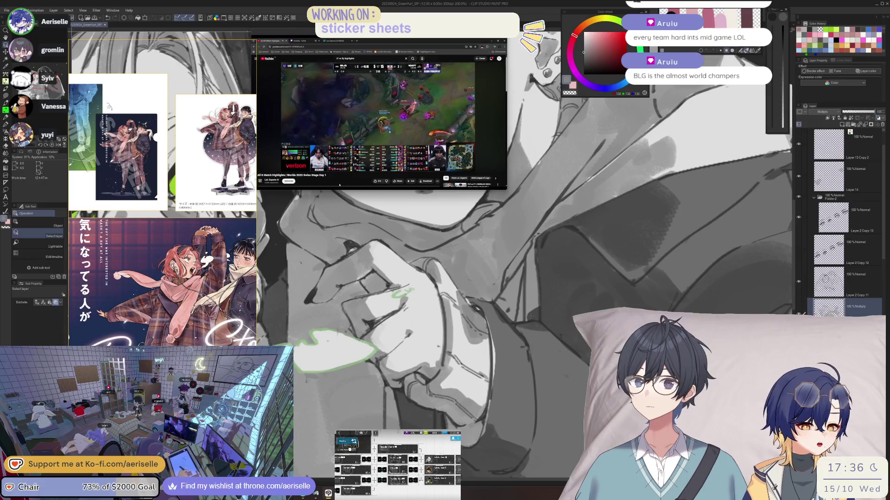
key("Delete")
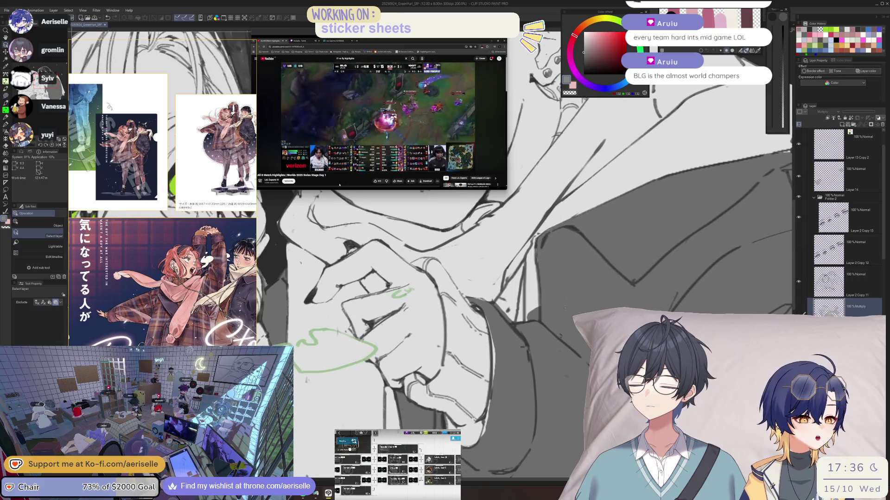
- Toggle between Eraser and Lasso fill, enlarge the brush from 8 to 12, and zoom to 200%
key("e")
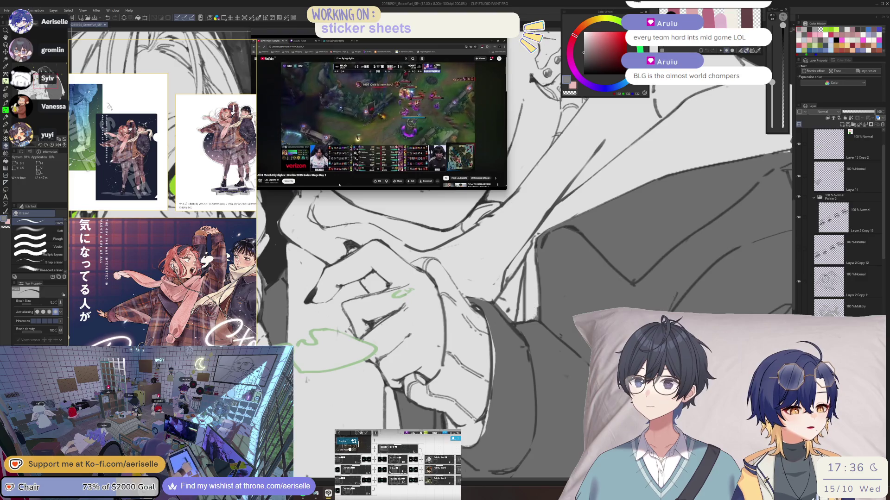
key("u")
key("e")
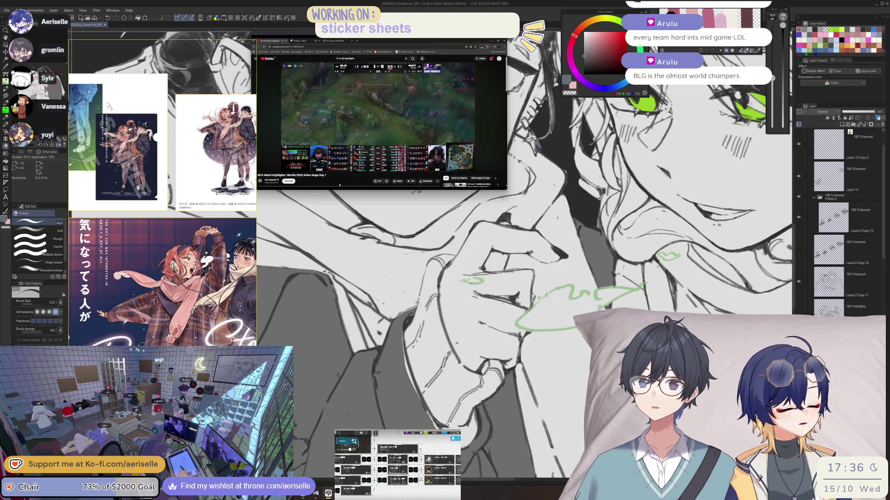
key("ctrl+0")
key("ctrl+alt+0")
key("ctrl+plus")
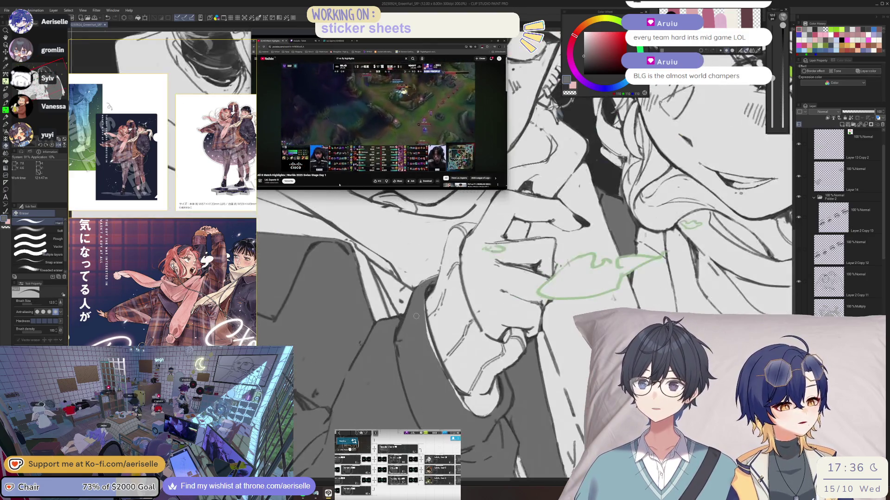
key("u")
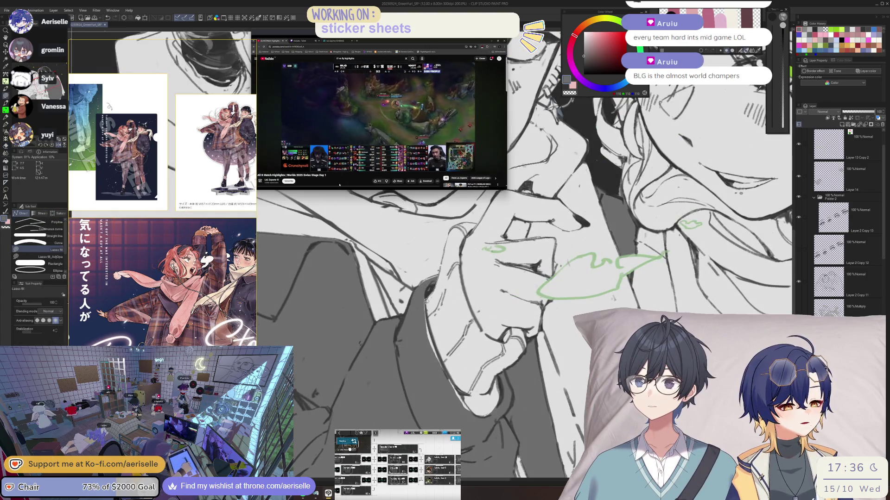
- Zoom out to fit the illustration and pick a lighter grey from the colour wheel
key("ctrl+minus")
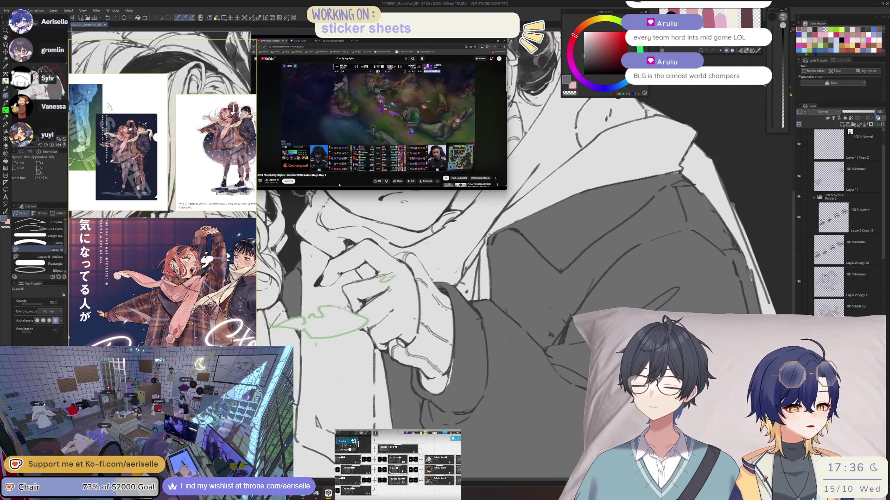
key("ctrl+plus")
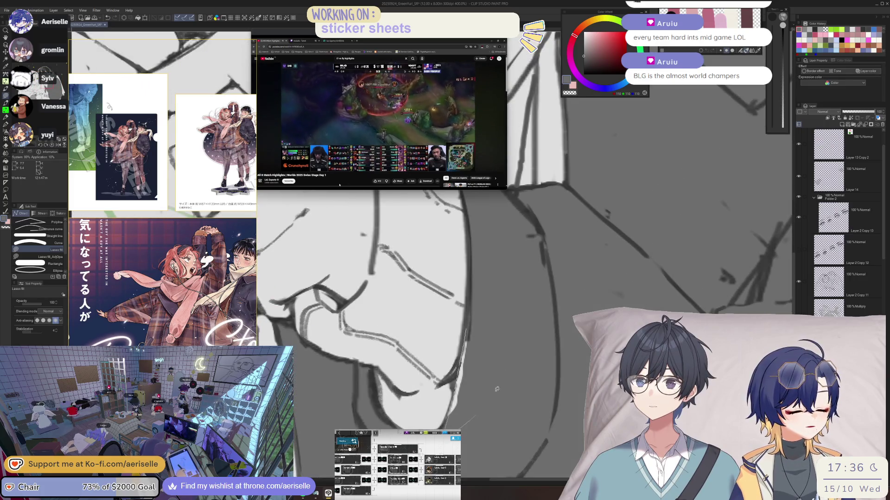
key("ctrl+minus")
key("ctrl+minus")
key("ctrl+minus")
left_click_drag(539, 293, 526, 384)
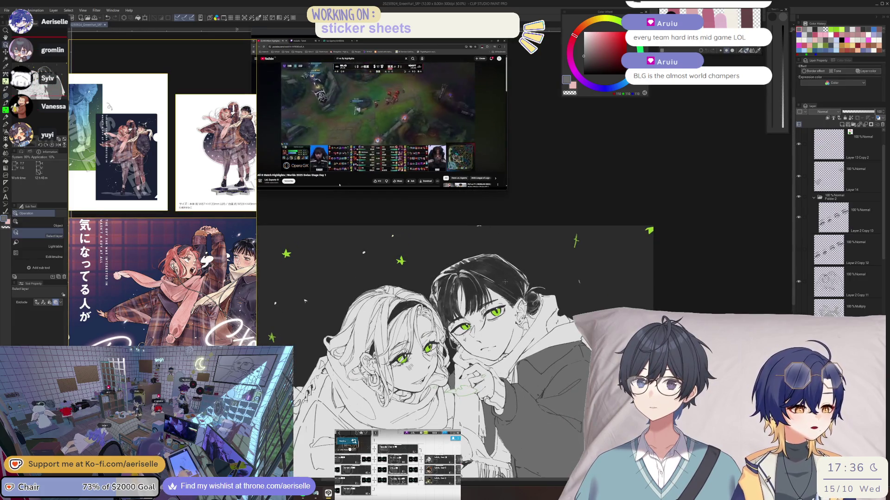
scroll(440, 301, "down", 3)
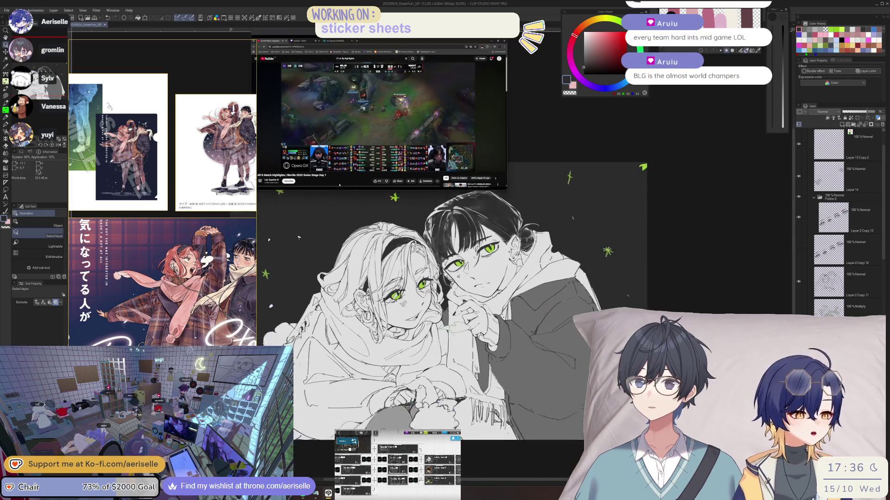
left_click(583, 58)
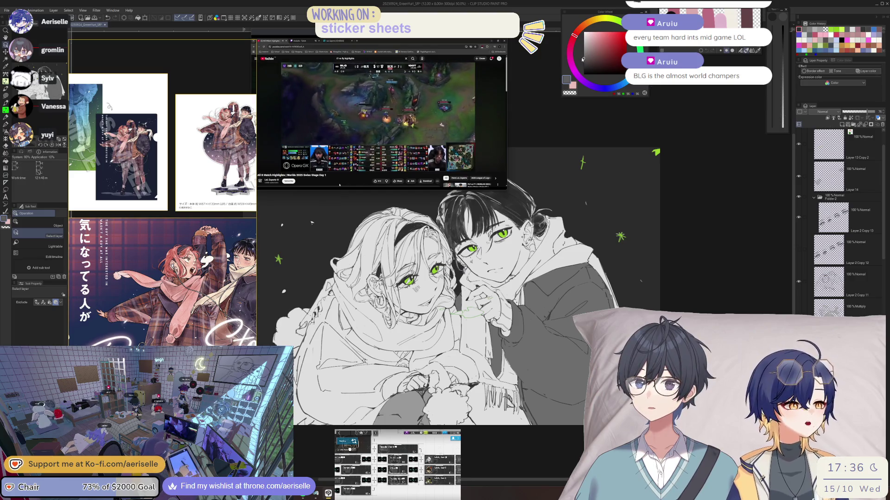
- With Lasso fill selected, undo the dark grey fill laid over the boy
key("u")
mouse_move(565, 217)
left_mouse_down()
mouse_move(562, 208)
mouse_move(649, 264)
mouse_move(457, 417)
mouse_move(459, 227)
left_mouse_up()
key("ctrl+z")
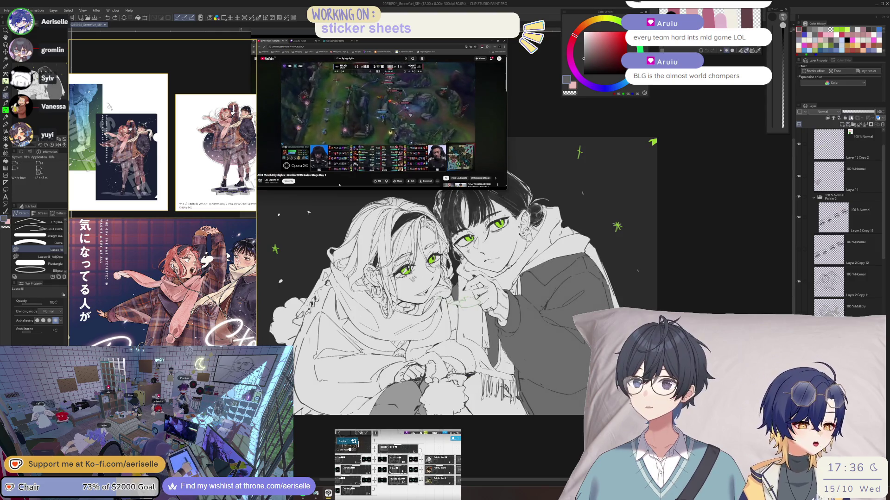
- Mirror the canvas to check it, flip it back, and drag the colour wheel panel lower
key("h")
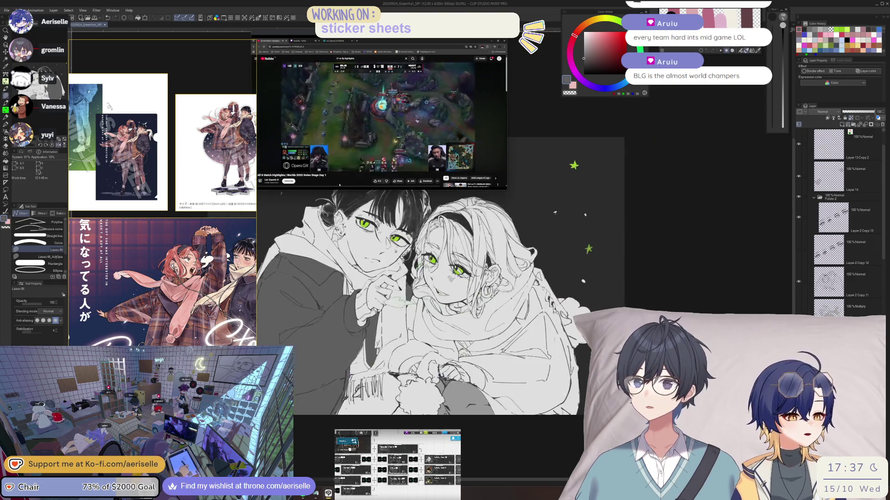
scroll(463, 278, "left", 3)
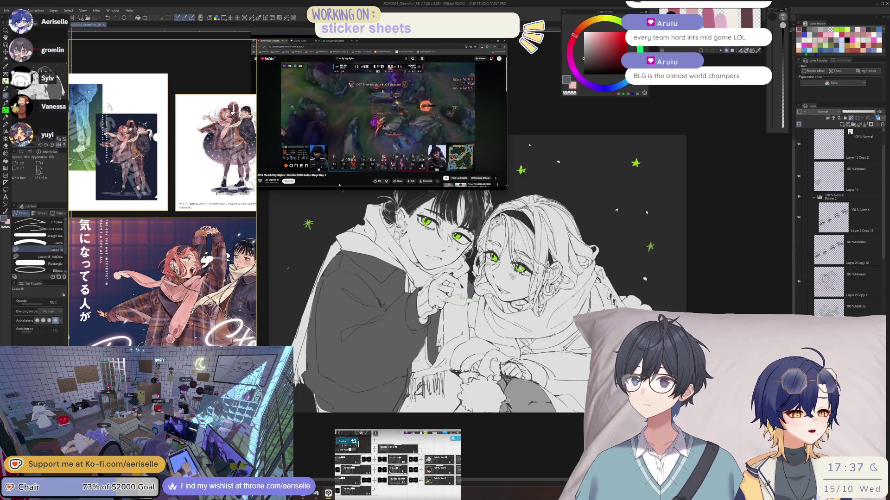
key("h")
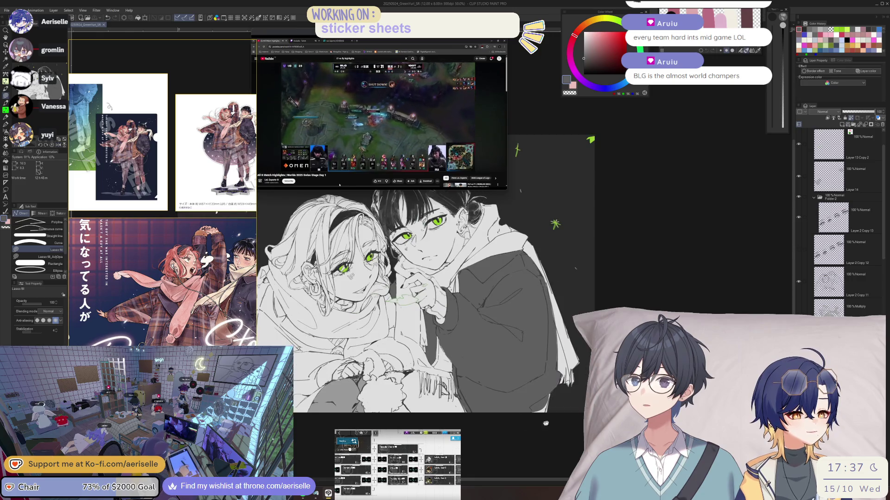
scroll(436, 278, "up", 3)
left_click_drag(435, 278, 461, 277)
scroll(463, 278, "up", 3)
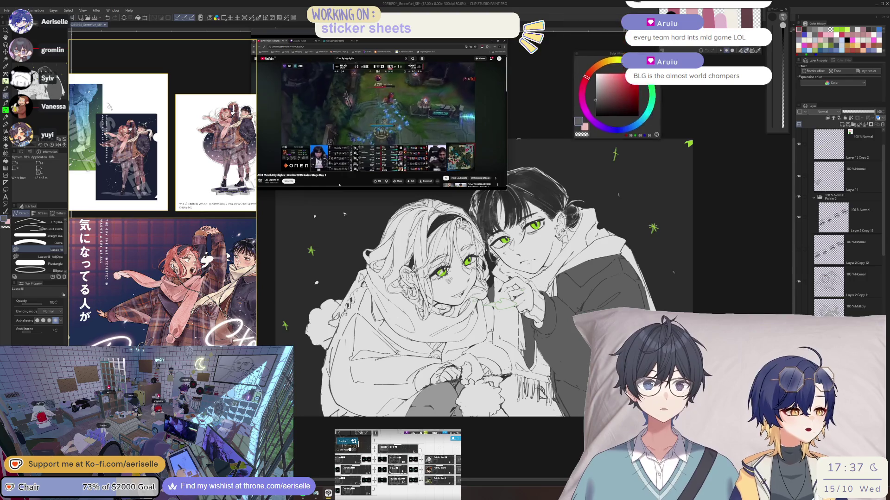
left_click_drag(627, 16, 756, 294)
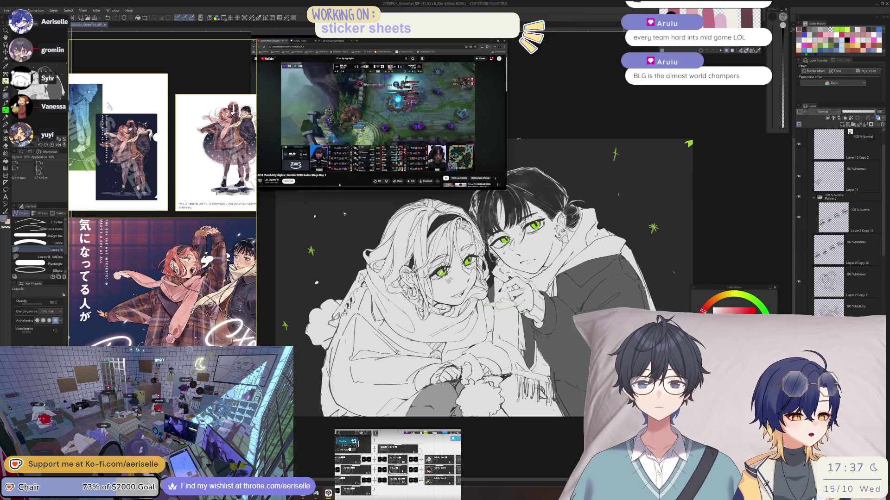
scroll(492, 312, "up", 5)
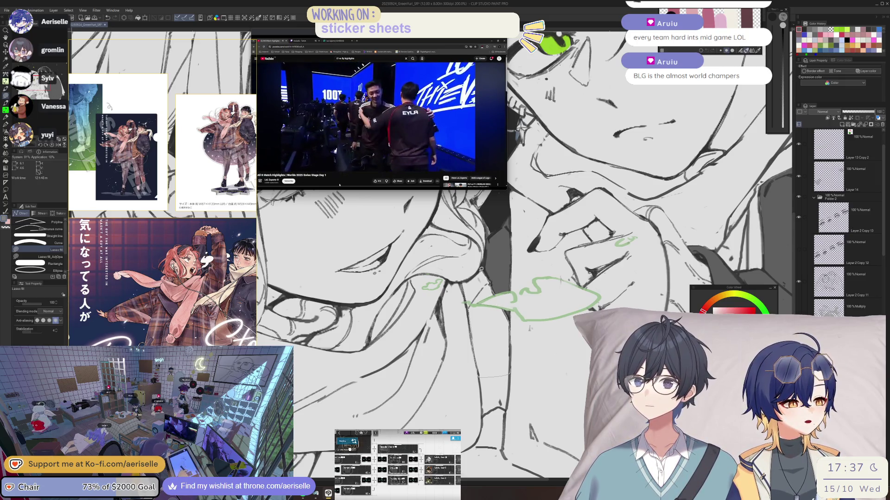
- Lasso-fill flat grey shadow shapes on the sleeves around the hands
left_click_drag(468, 279, 465, 281)
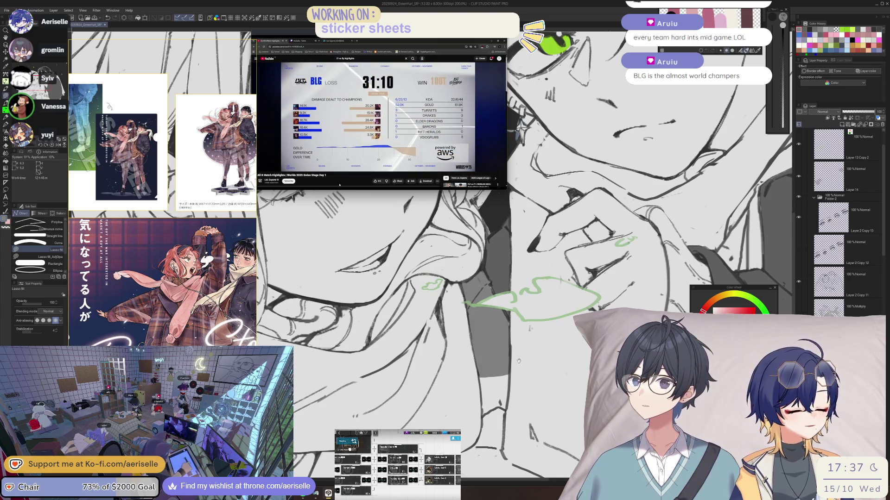
left_click_drag(505, 356, 516, 320)
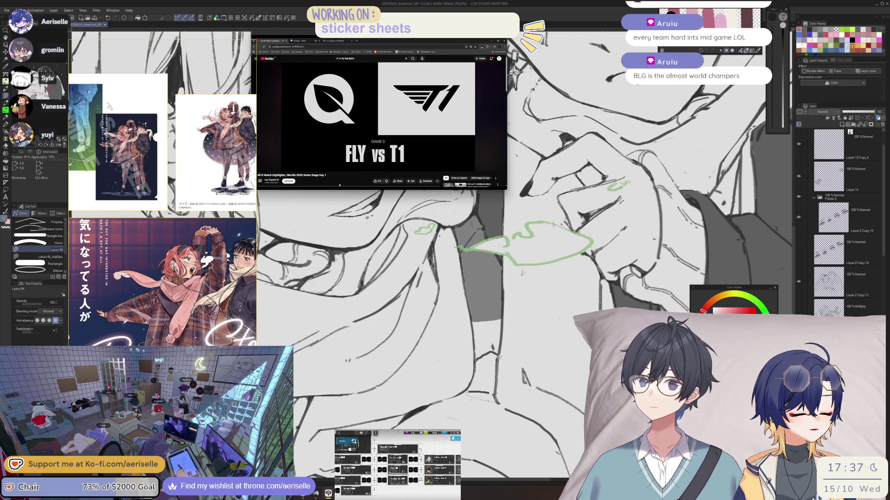
left_click_drag(524, 357, 588, 302)
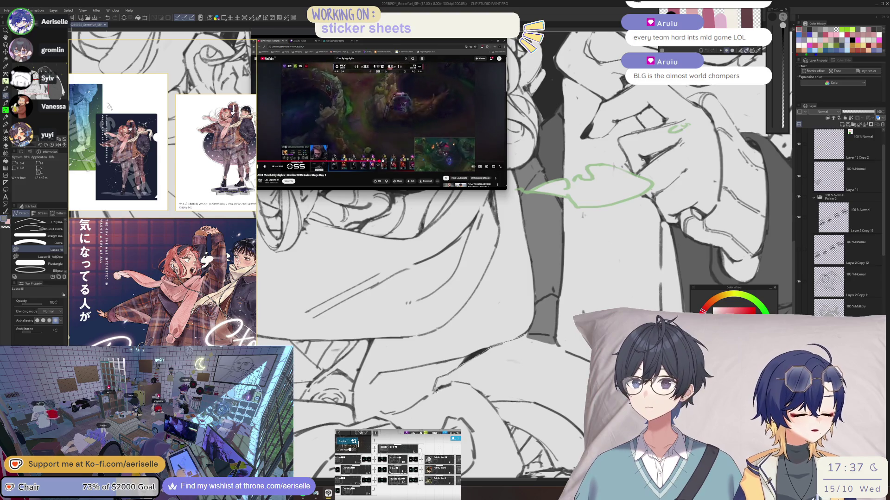
left_click_drag(487, 395, 535, 389)
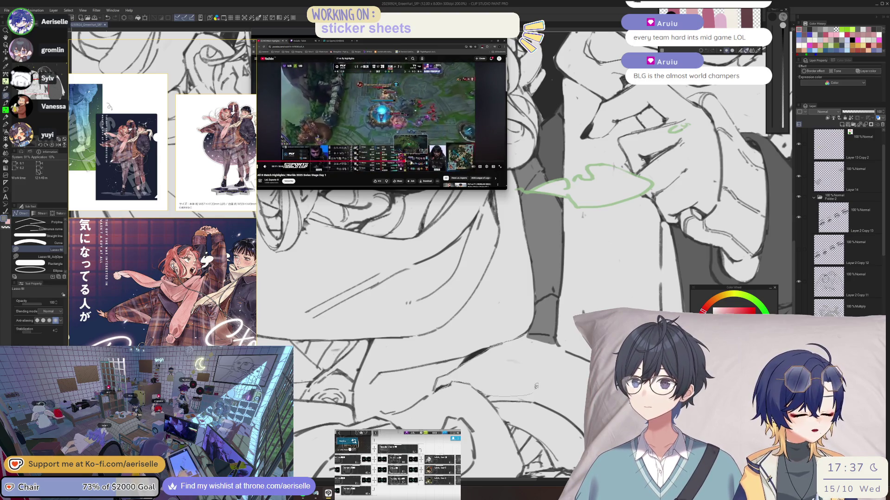
mouse_move(532, 327)
left_mouse_down()
mouse_move(542, 354)
mouse_move(521, 339)
left_mouse_up()
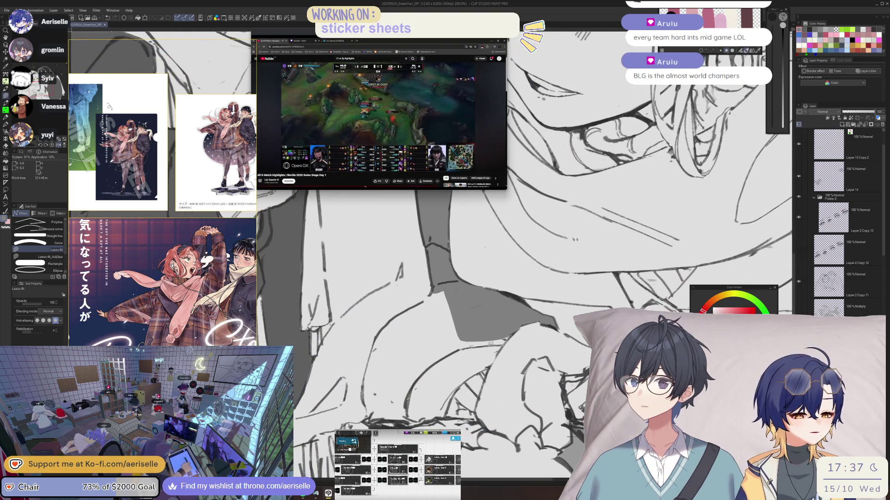
- Lasso-fill a grey shadow area along the arm
mouse_move(408, 415)
left_mouse_down()
mouse_move(375, 380)
mouse_move(400, 317)
mouse_move(460, 291)
left_mouse_up()
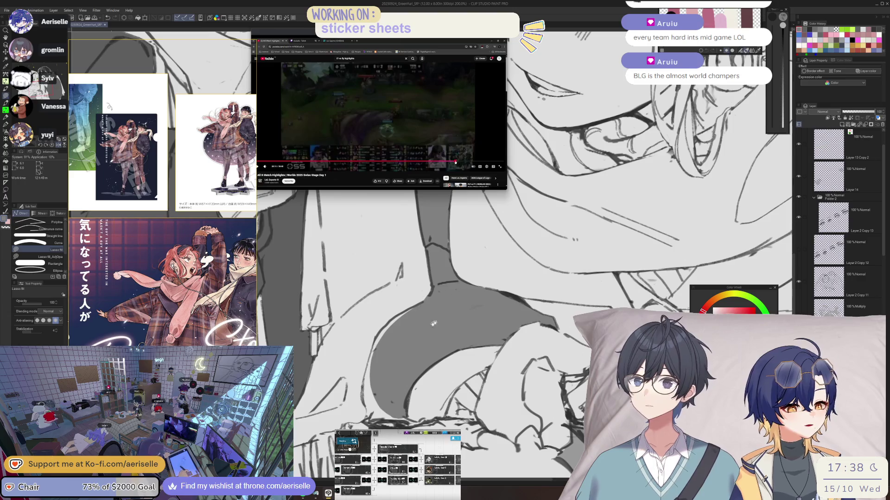
scroll(476, 304, "up", 2)
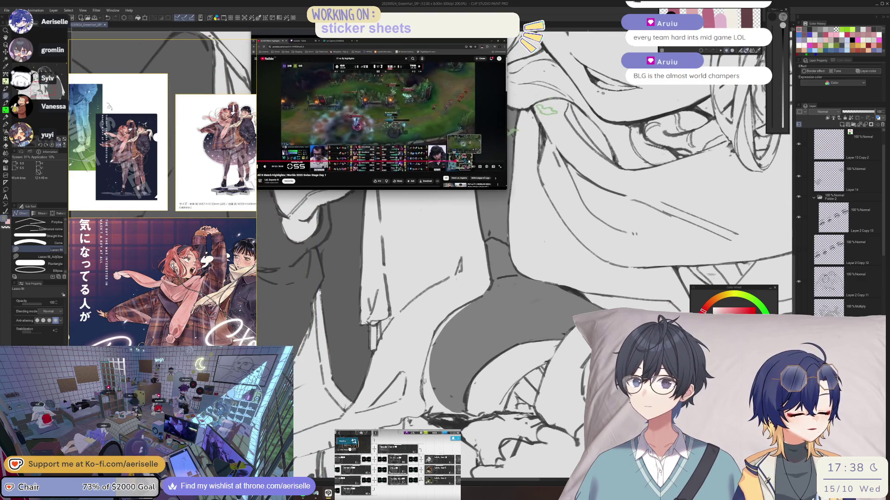
scroll(477, 163, "down", 3)
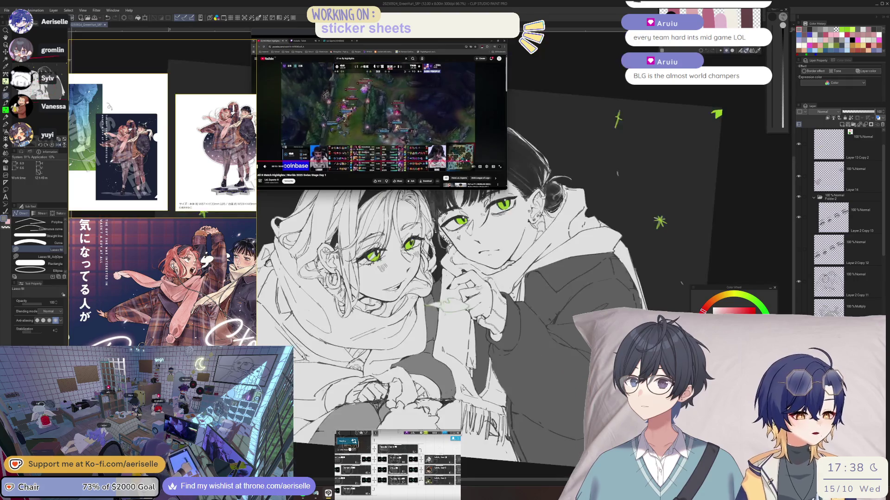
- Mirror the view and lasso-fill a grey shadow patch on the girl's scarf
key("h")
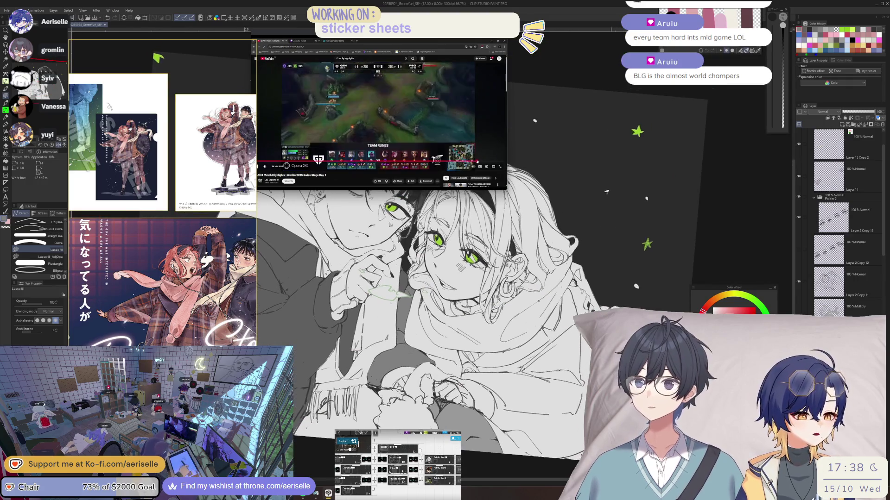
scroll(553, 369, "up", 2)
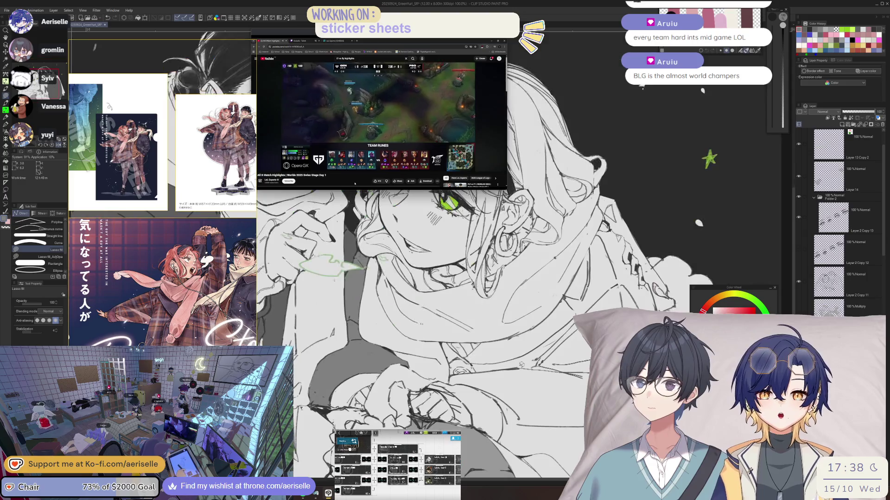
scroll(553, 369, "up", 3)
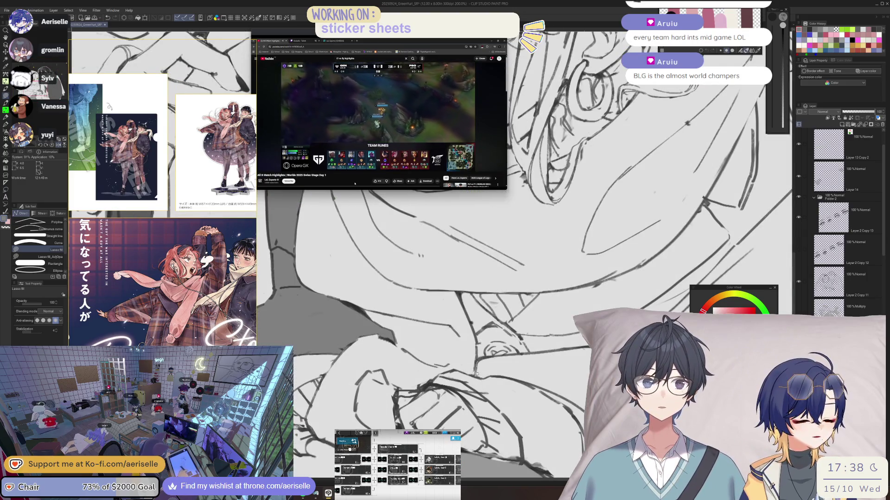
left_click_drag(575, 352, 477, 377)
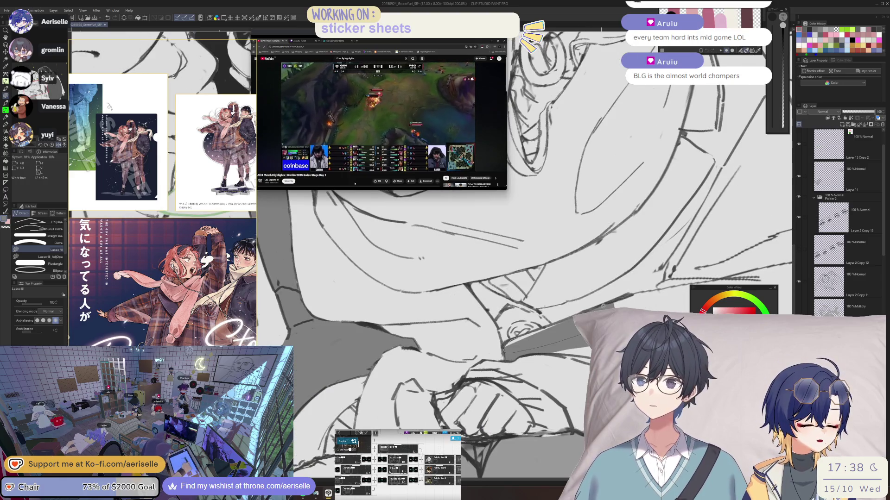
scroll(514, 337, "up", 2)
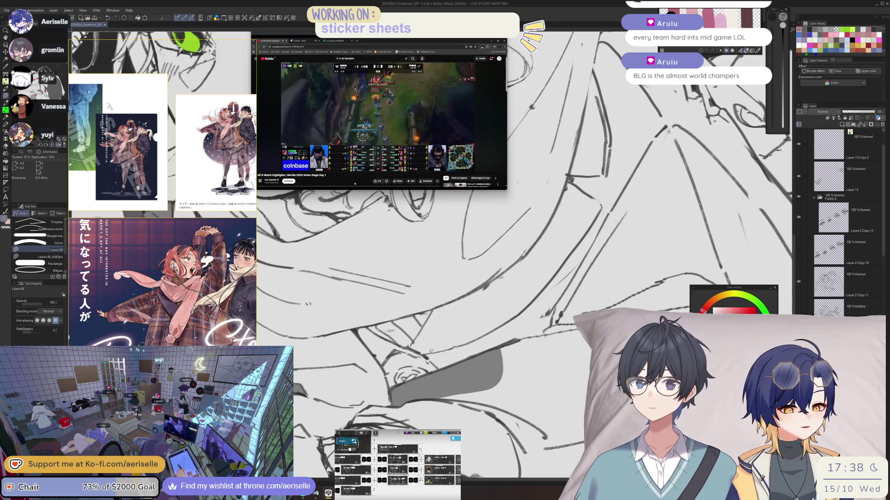
scroll(429, 352, "down", 4)
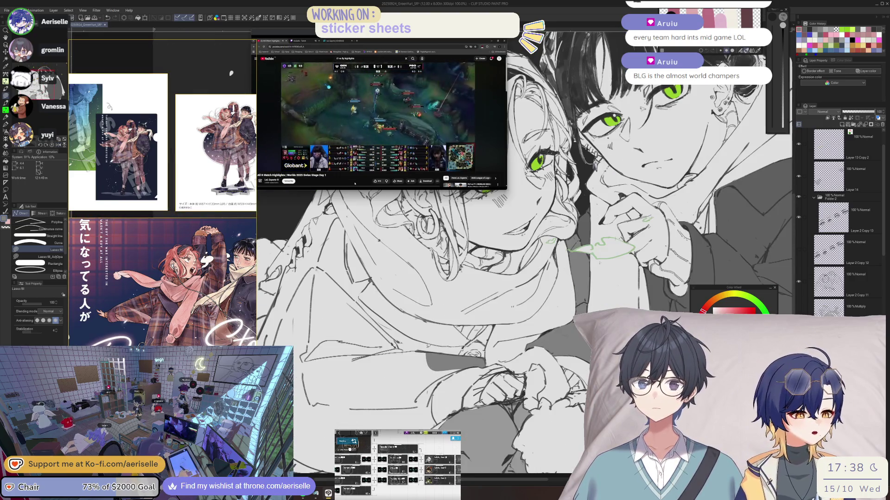
left_click_drag(358, 209, 399, 200)
- Cancel the Hue/Saturation/Luminosity dialog, rotate the view, and lasso-fill two large grey scarf shadows
key("ctrl+u")
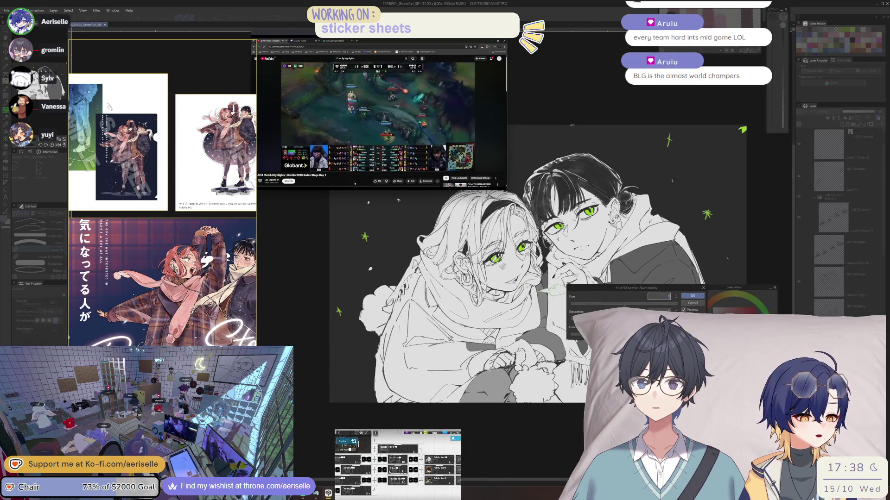
left_click(696, 304)
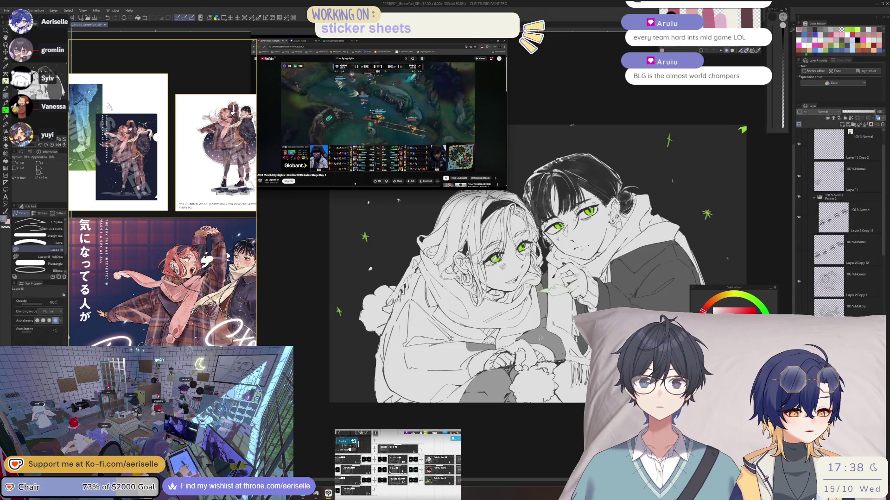
key("minus")
scroll(510, 278, "up", 5)
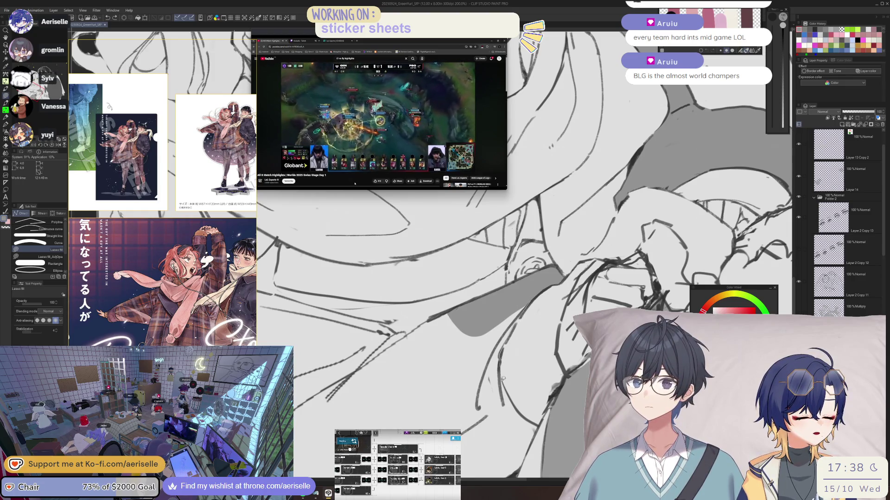
mouse_move(377, 424)
left_mouse_down()
mouse_move(380, 355)
mouse_move(434, 311)
left_mouse_up()
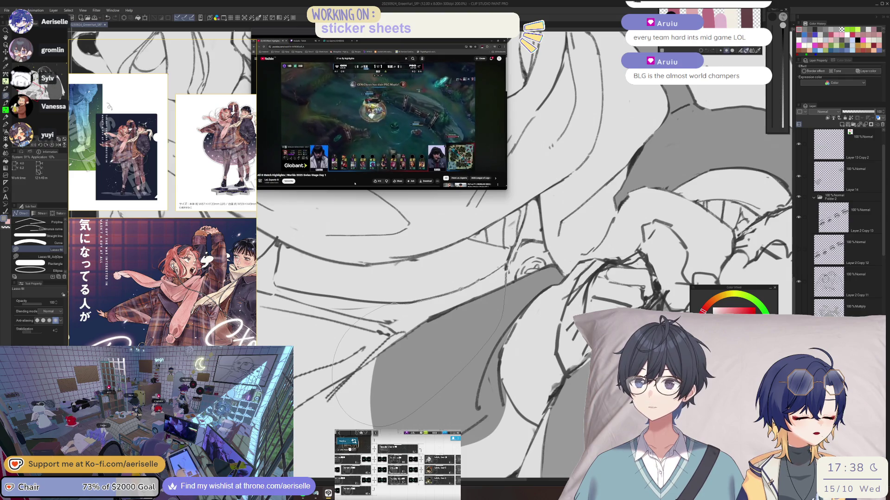
mouse_move(505, 267)
left_mouse_down()
mouse_move(566, 286)
mouse_move(527, 292)
mouse_move(419, 343)
mouse_move(410, 380)
mouse_move(575, 308)
mouse_move(481, 342)
mouse_move(484, 373)
mouse_move(459, 390)
mouse_move(472, 432)
mouse_move(512, 439)
mouse_move(536, 353)
mouse_move(508, 360)
mouse_move(485, 336)
left_mouse_up()
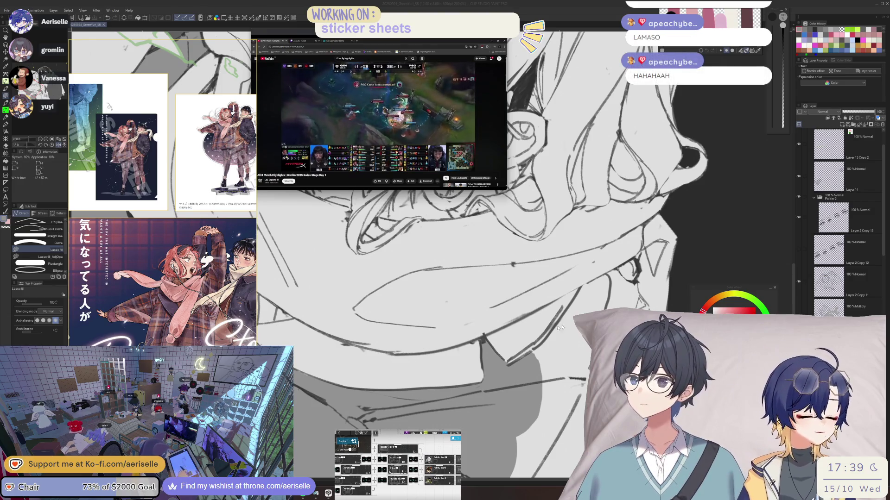
- Lasso-fill a darker shadow region on the scarf
left_click(584, 285)
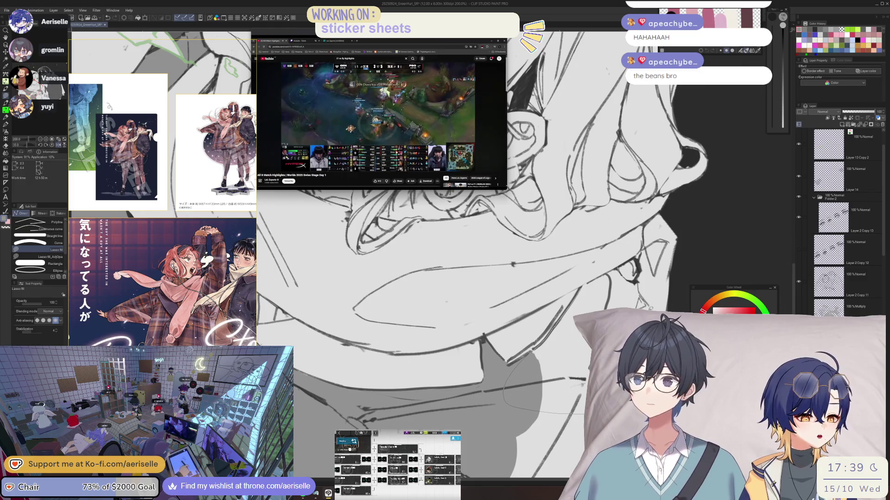
mouse_move(583, 413)
left_mouse_down()
mouse_move(556, 296)
mouse_move(509, 361)
left_mouse_up()
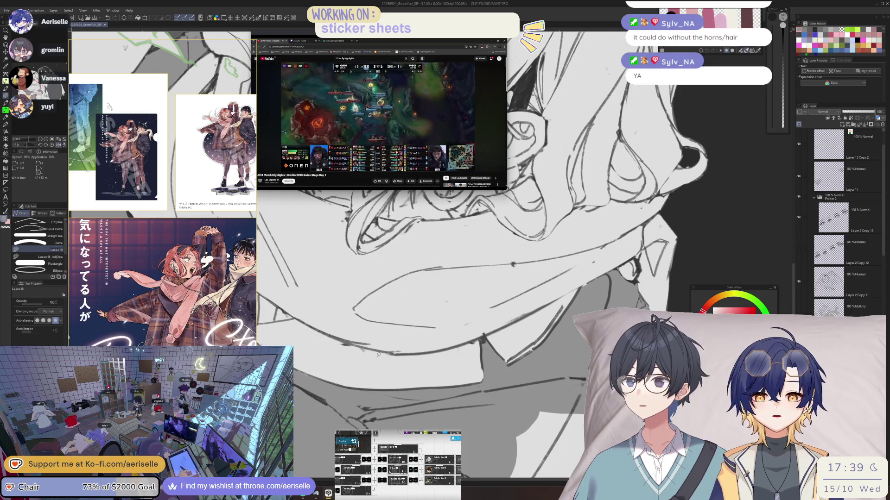
scroll(379, 354, "up", 3)
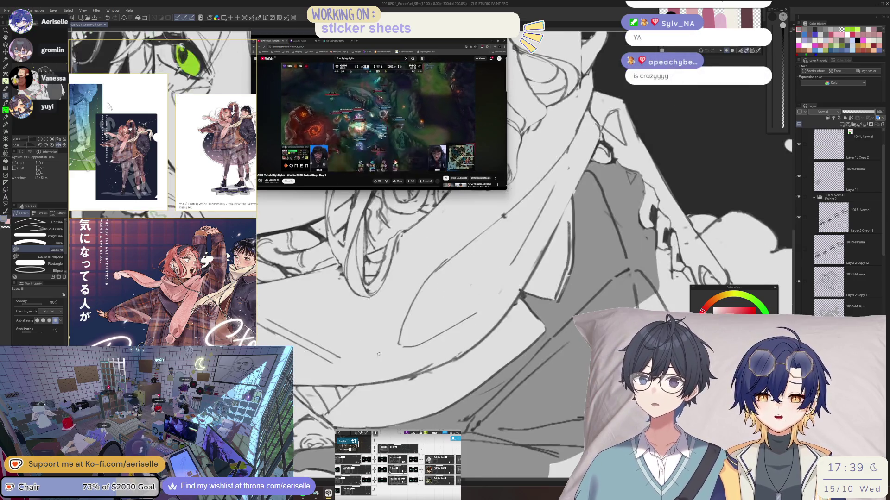
scroll(379, 354, "down", 4)
scroll(377, 321, "up", 6)
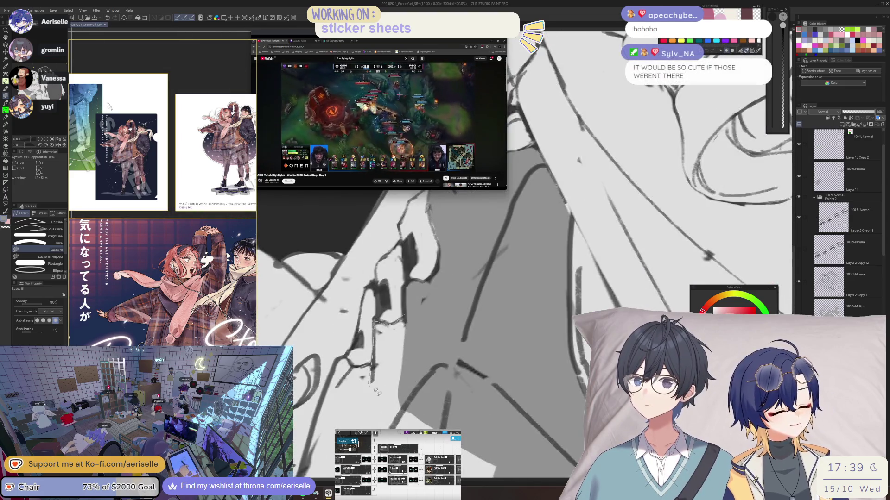
- Extend the shadow fill along the right and left edges of the grey shape
mouse_move(443, 361)
left_mouse_down()
mouse_move(479, 346)
mouse_move(510, 301)
left_mouse_up()
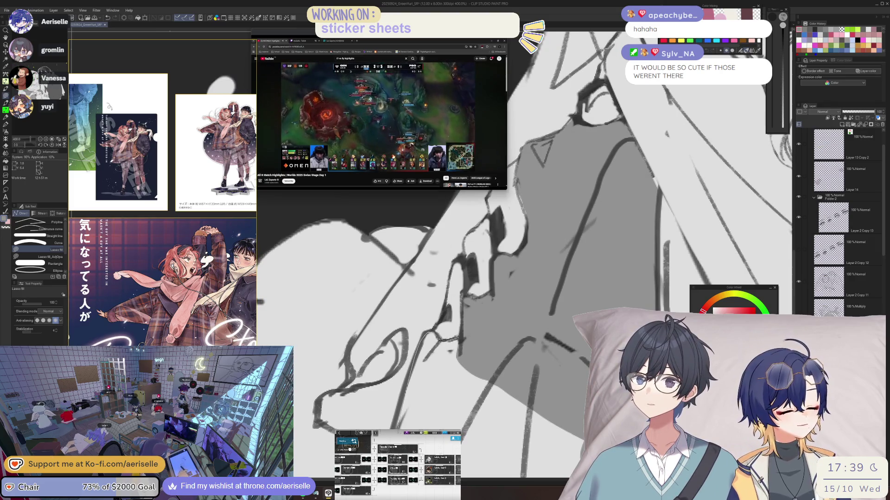
scroll(347, 364, "down", 3)
scroll(348, 364, "up", 2)
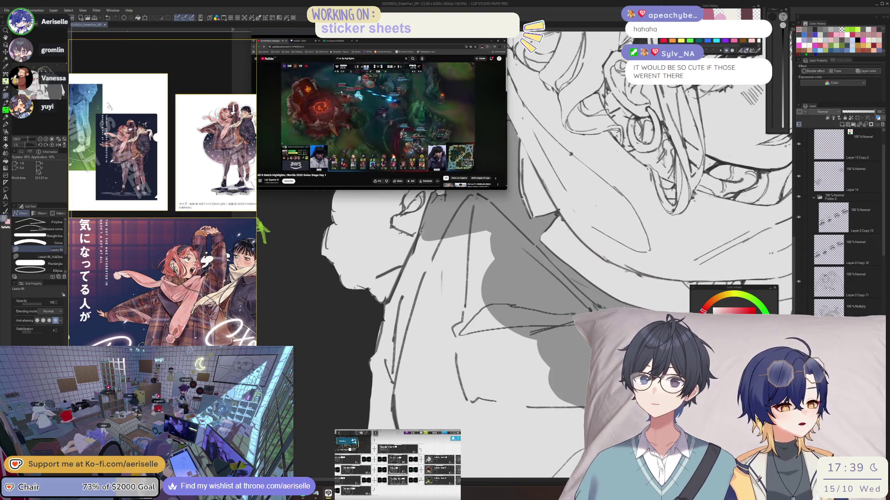
left_click_drag(537, 431, 540, 436)
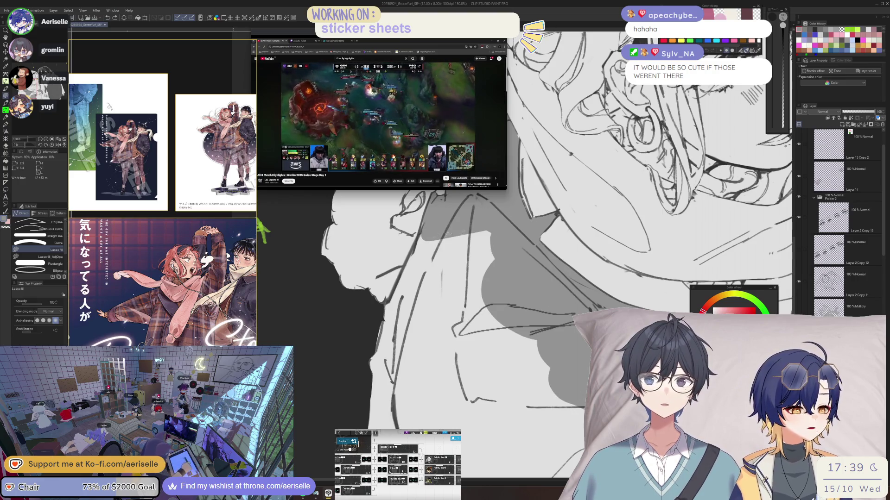
left_click_drag(419, 234, 547, 286)
mouse_move(503, 464)
left_mouse_down()
mouse_move(370, 429)
mouse_move(376, 347)
mouse_move(404, 283)
left_mouse_up()
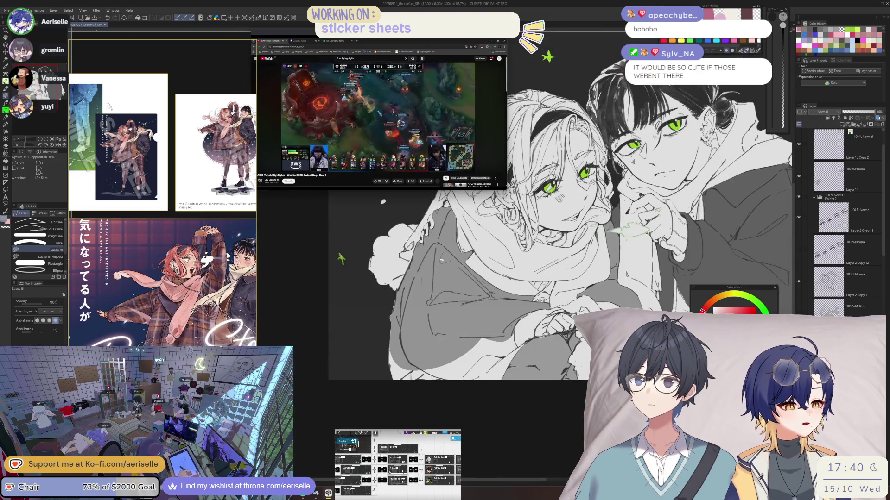
- Lasso-fill a grey shadow on the sleeve
scroll(394, 334, "up", 3)
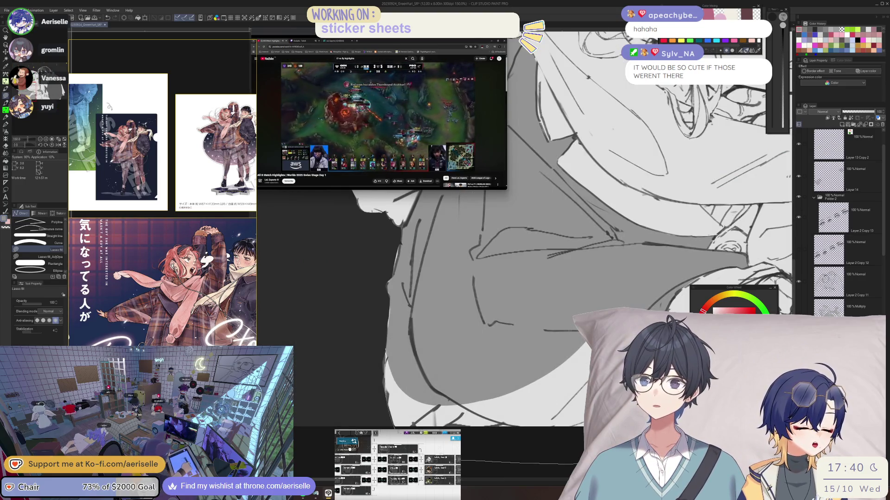
scroll(506, 471, "down", 1)
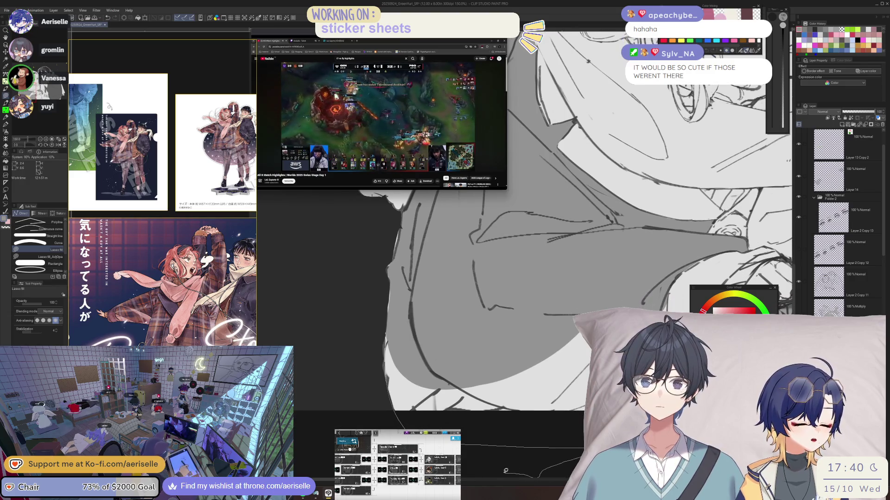
left_click_drag(506, 470, 573, 412)
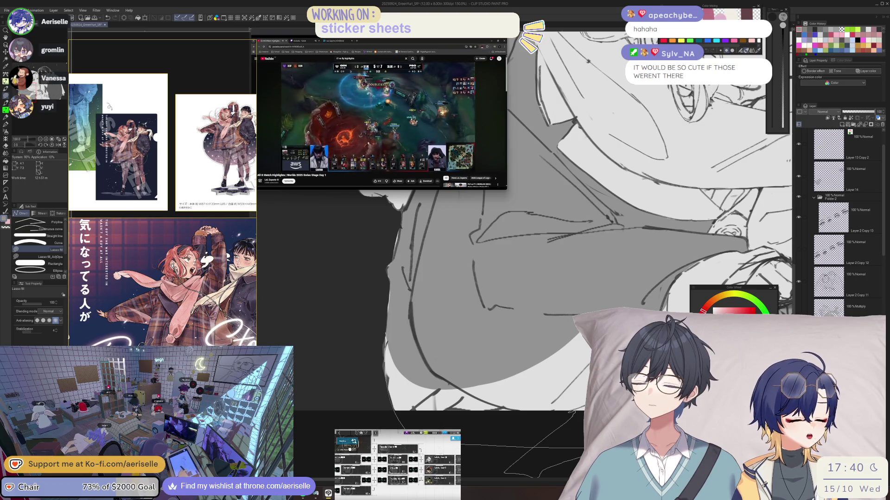
scroll(573, 412, "down", 5)
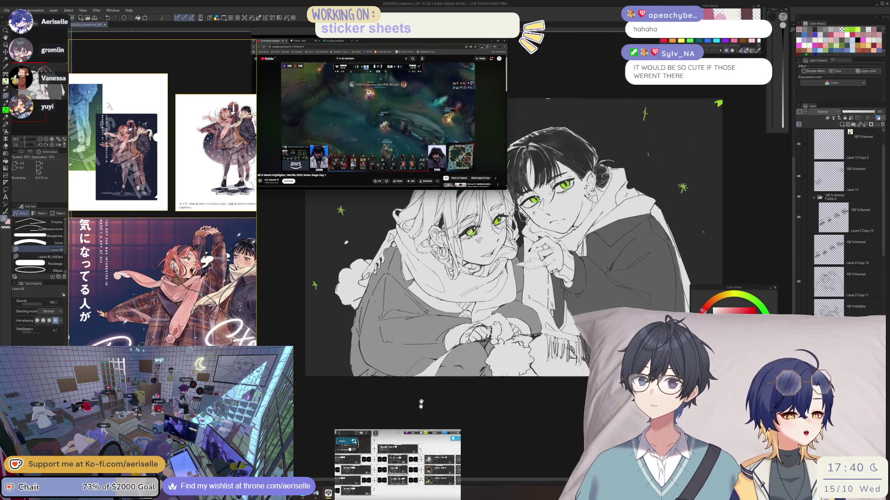
scroll(450, 346, "up", 6)
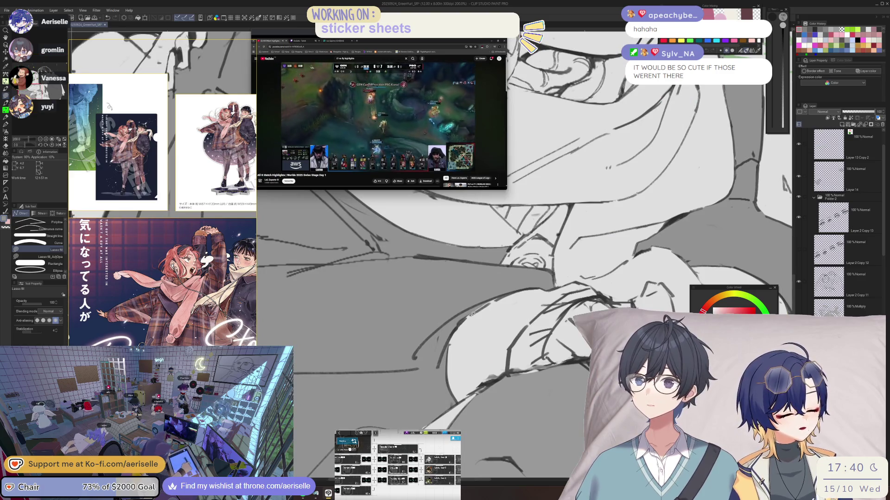
- Pan to another part of the drawing and mirror the view to check the composition
left_click_drag(427, 425, 486, 350)
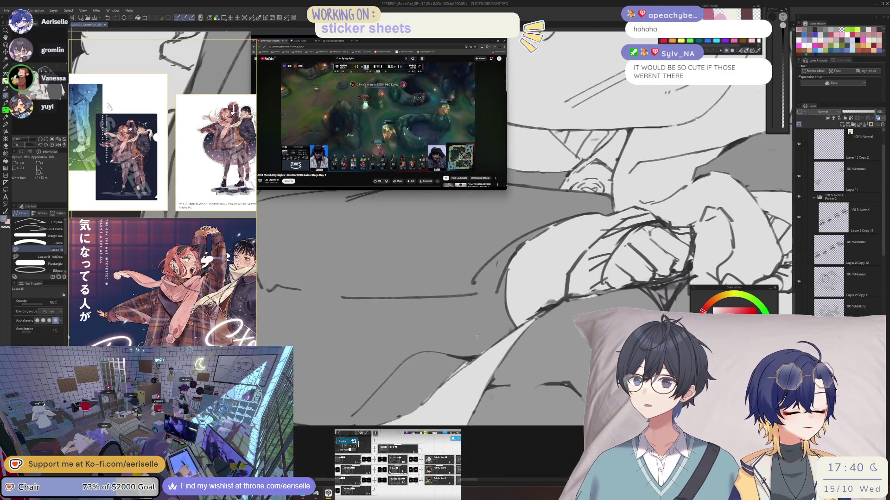
scroll(486, 350, "down", 6)
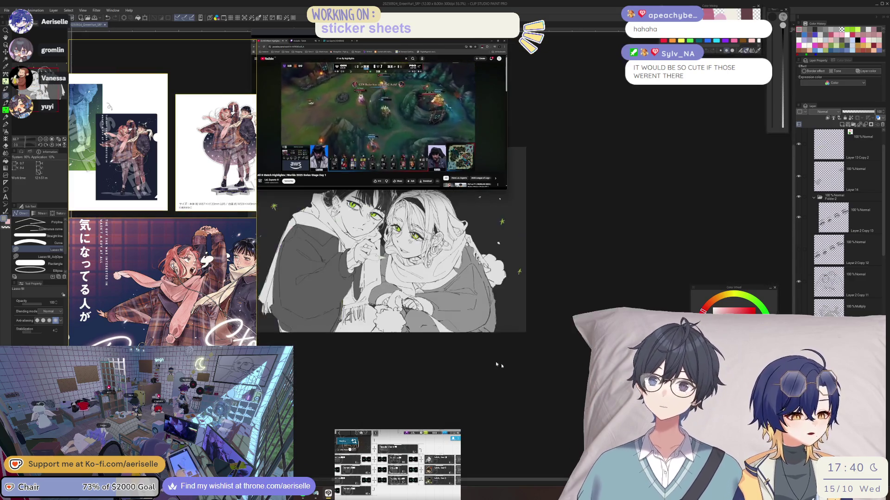
scroll(486, 350, "up", 1)
key("h")
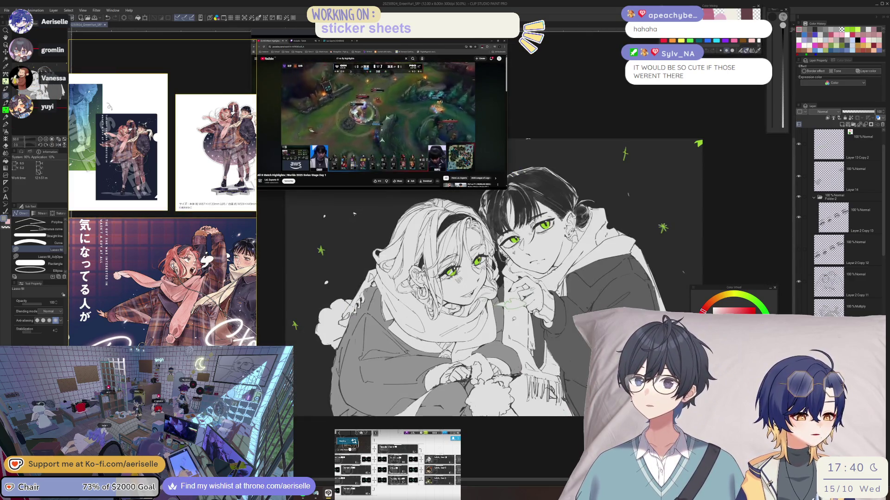
scroll(448, 349, "up", 4)
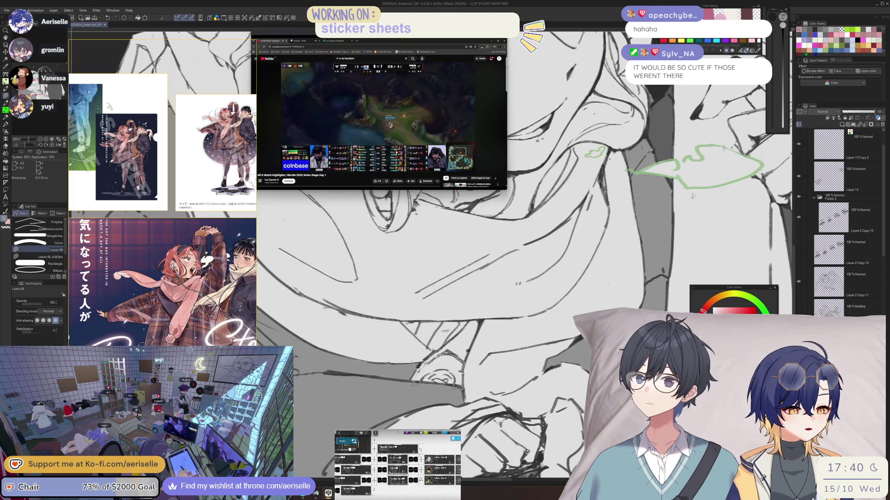
- Add two small darker shadow patches on the scarf under the blonde character's chin
left_click_drag(415, 384, 406, 378)
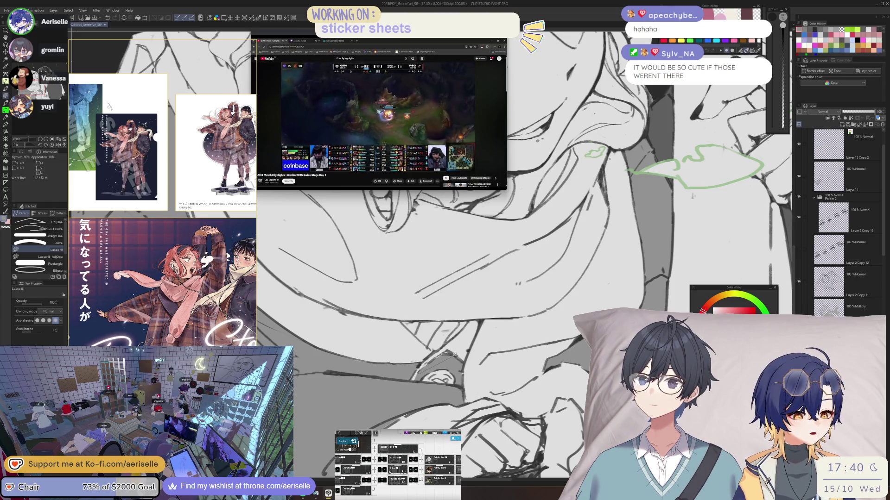
left_click_drag(449, 354, 461, 351)
key("ctrl+minus")
key("ctrl+minus")
key("ctrl+minus")
- Review the whole illustration mirrored horizontally
key("o")
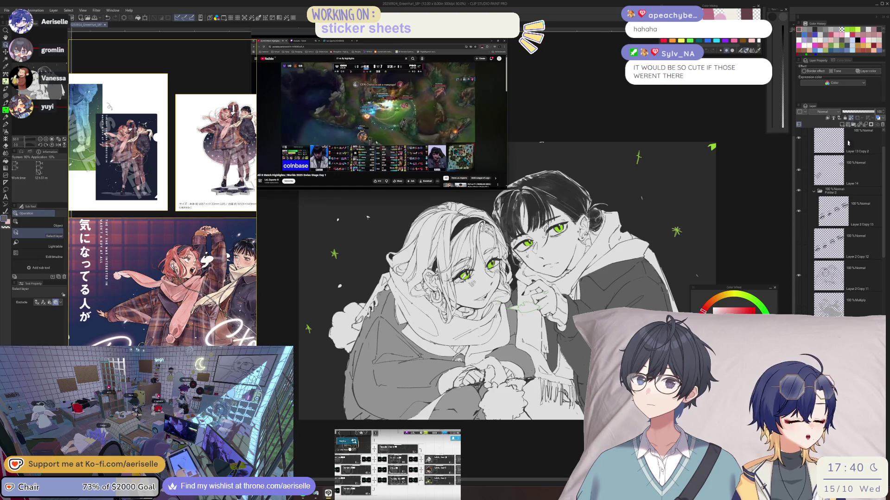
scroll(552, 347, "up", 4)
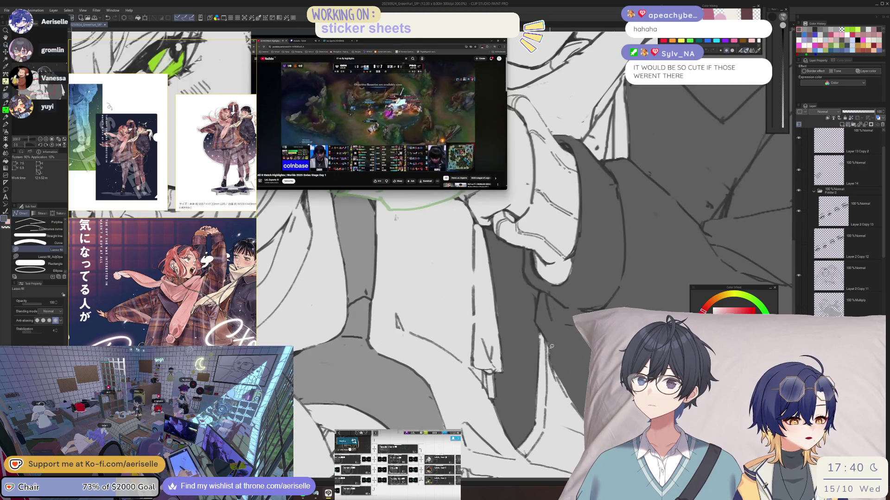
scroll(395, 218, "down", 5)
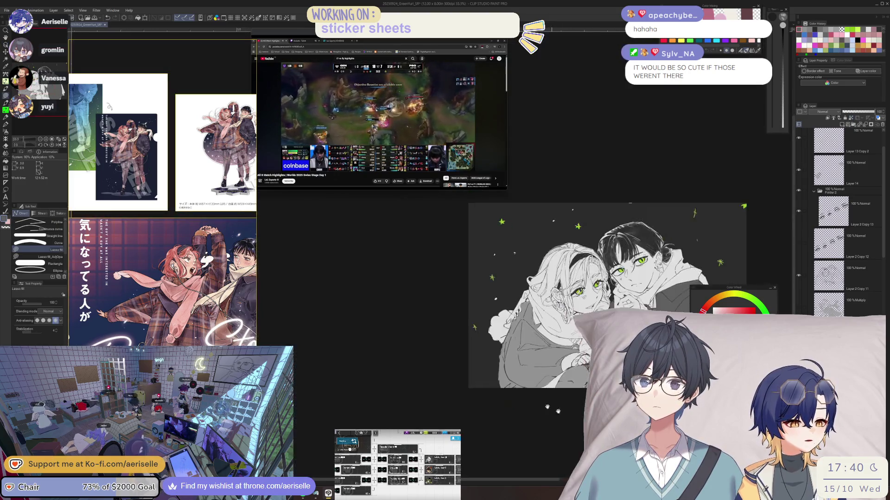
key("h")
key("h")
scroll(422, 297, "up", 6)
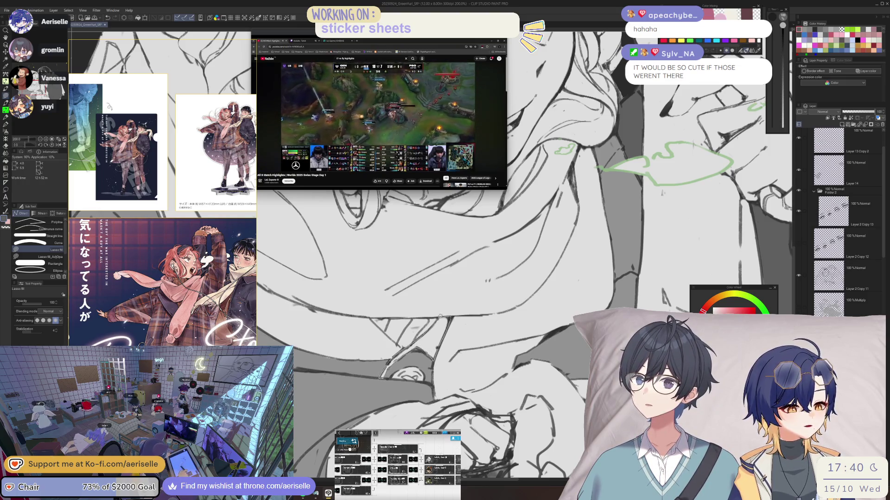
- Pan and rotate the canvas to a comfortable angle over the hair and hand
left_click_drag(438, 348, 458, 335)
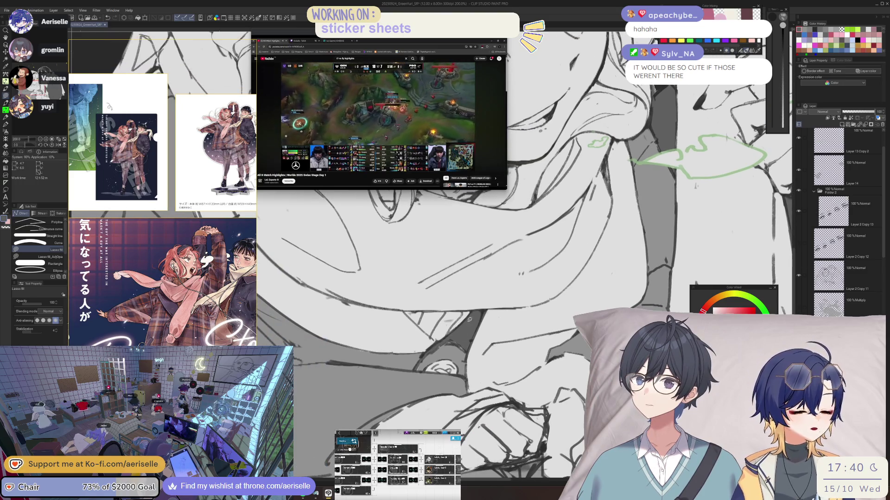
scroll(433, 359, "up", 2)
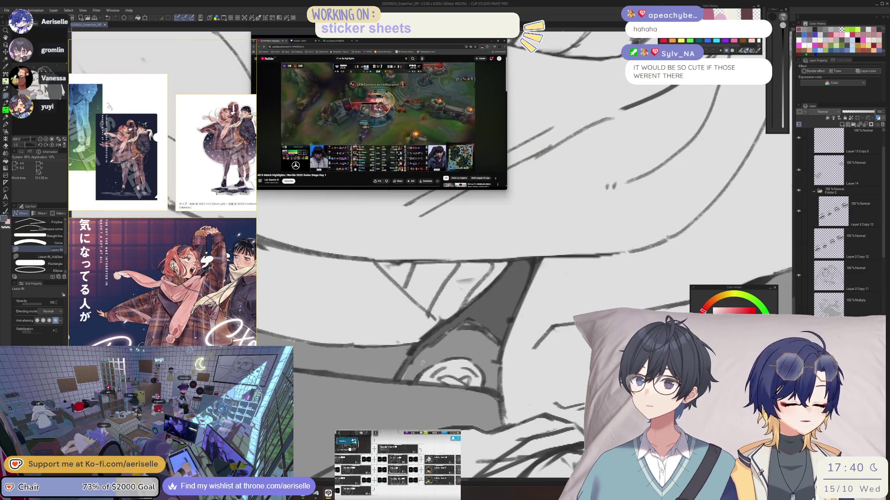
left_click_drag(409, 350, 496, 364)
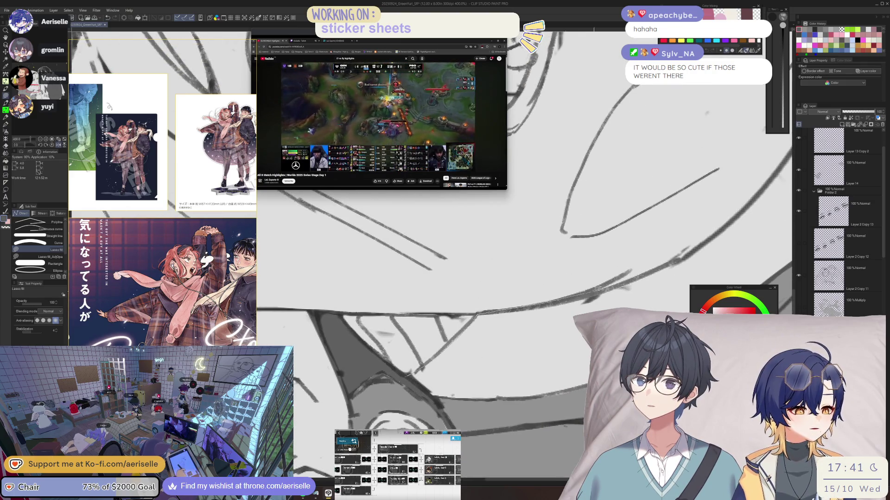
left_click_drag(449, 396, 496, 384)
mouse_move(455, 413)
left_mouse_down()
mouse_move(586, 294)
mouse_move(532, 371)
left_mouse_up()
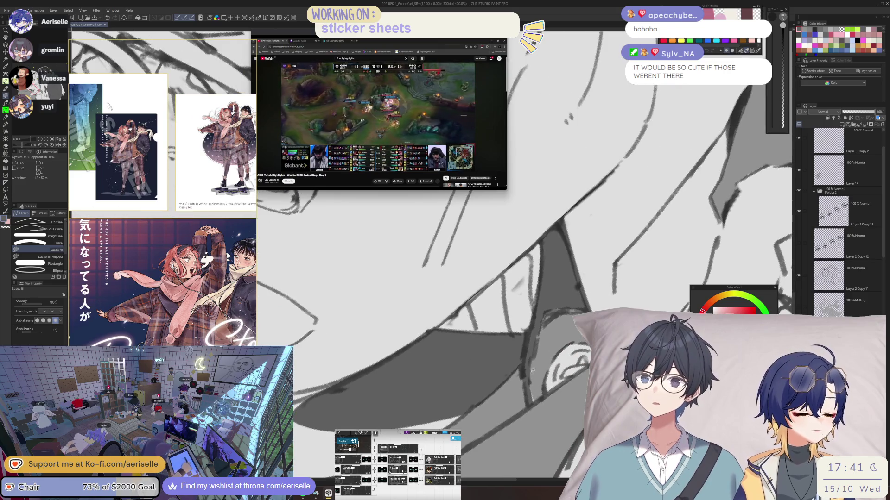
scroll(574, 346, "down", 5)
key("e")
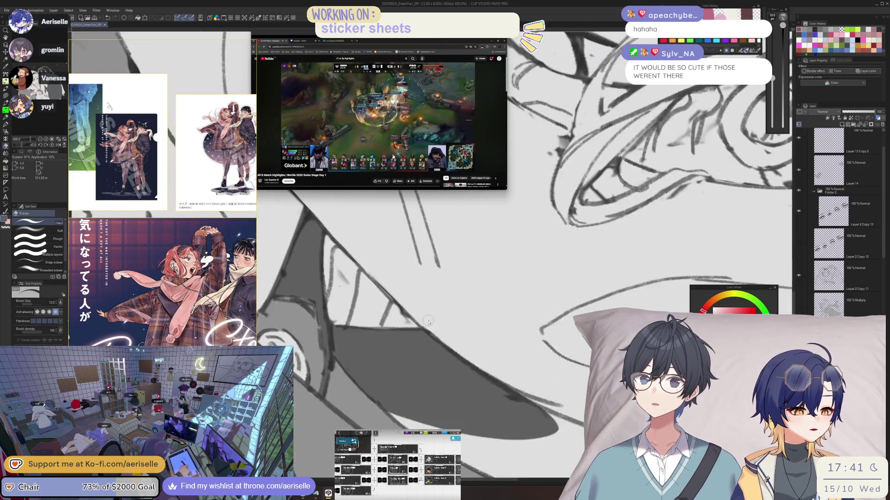
left_click_drag(574, 347, 605, 293)
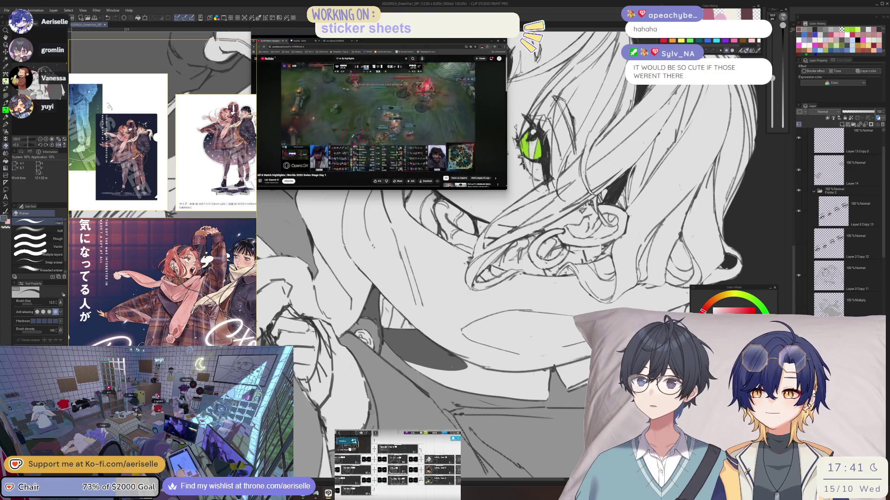
- Lasso-fill a dark shadow among the hair strands
key("minus")
key("minus")
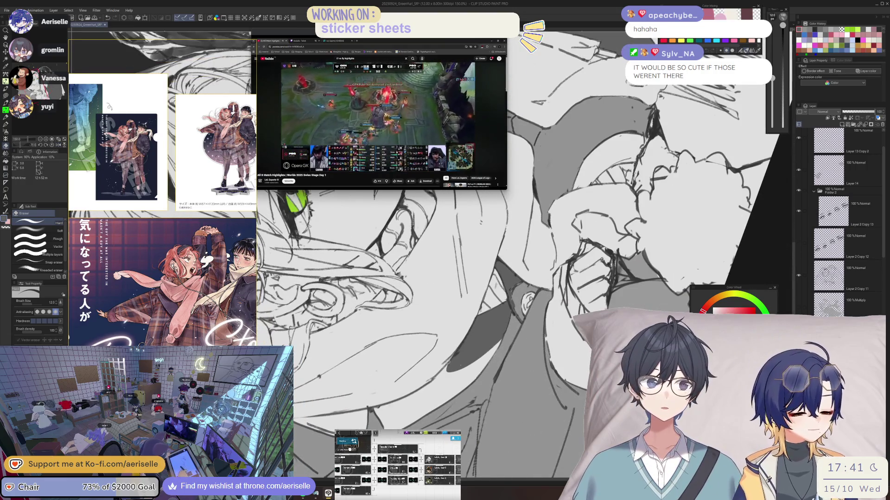
key("u")
key("ctrl+plus")
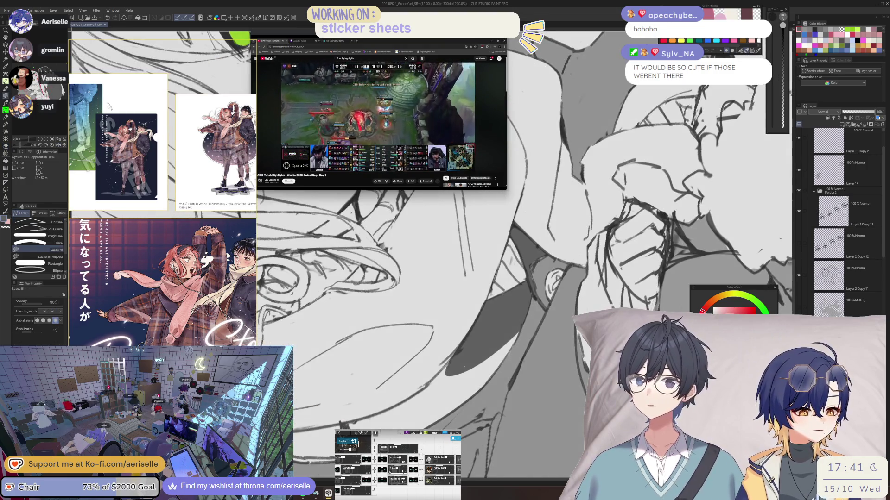
mouse_move(426, 388)
left_mouse_down()
mouse_move(443, 413)
mouse_move(484, 387)
left_mouse_up()
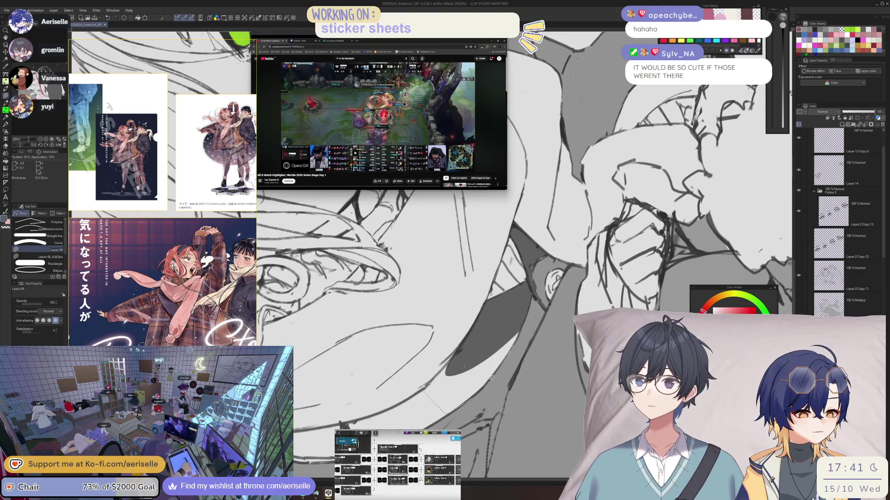
left_click_drag(514, 342, 521, 327)
- Fill another dark shadow region by the hand gripping the scarf, then switch to Eraser and zoom out
key("minus")
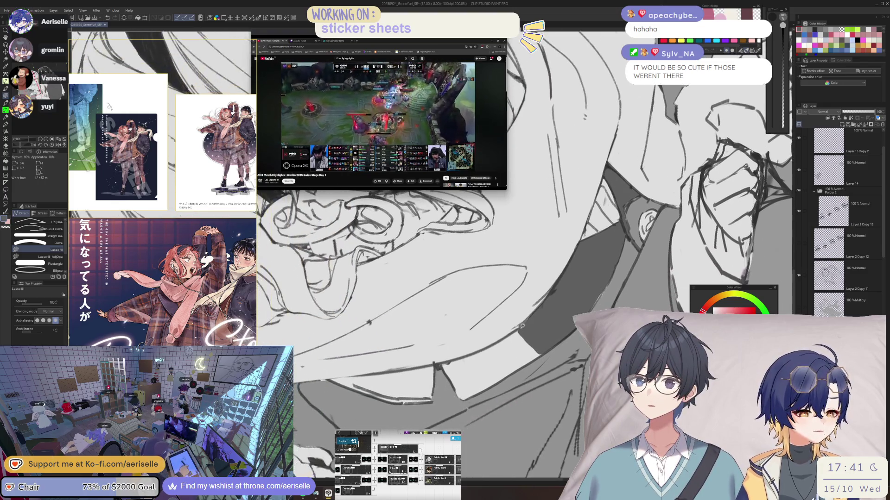
mouse_move(476, 353)
left_mouse_down()
mouse_move(447, 359)
mouse_move(455, 384)
mouse_move(508, 378)
mouse_move(533, 334)
mouse_move(533, 357)
mouse_move(559, 329)
mouse_move(496, 354)
left_mouse_up()
key("minus")
key("minus")
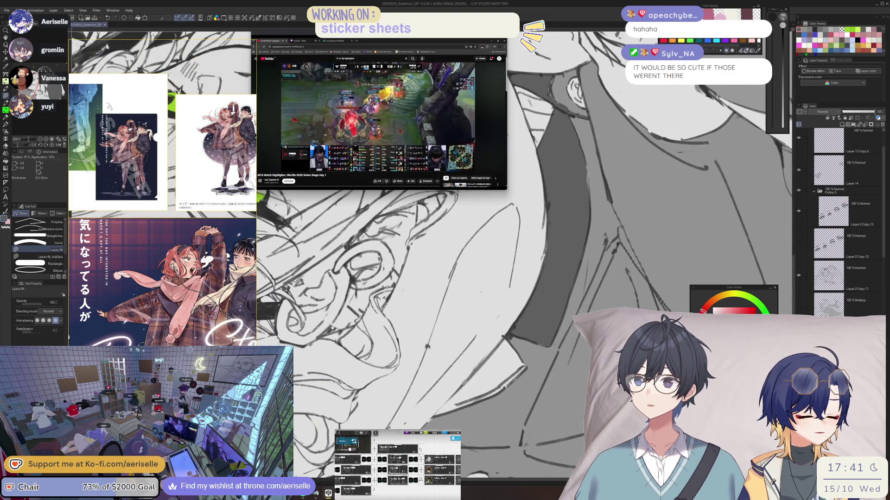
mouse_move(495, 397)
left_mouse_down()
mouse_move(520, 375)
mouse_move(507, 336)
left_mouse_up()
key("e")
key("ctrl+0")
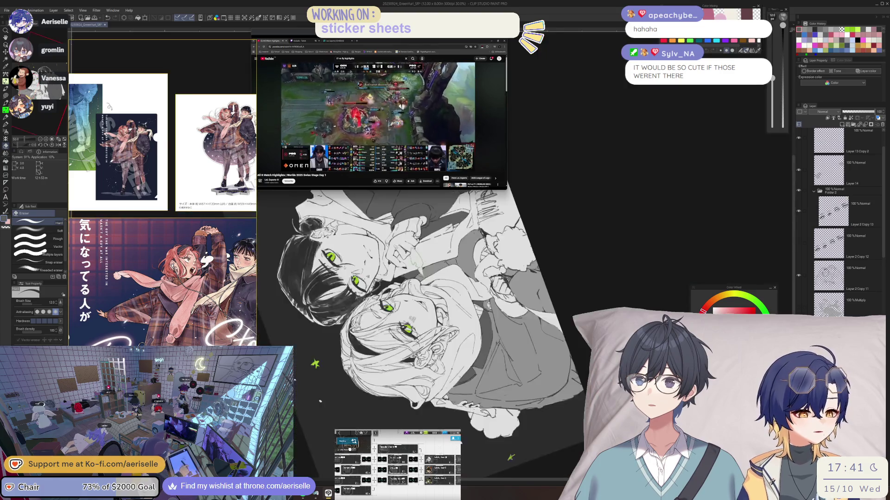
- Reset the view rotation, mirror the canvas, and return to Lasso fill
key("ctrl+at")
left_click_drag(566, 350, 484, 419)
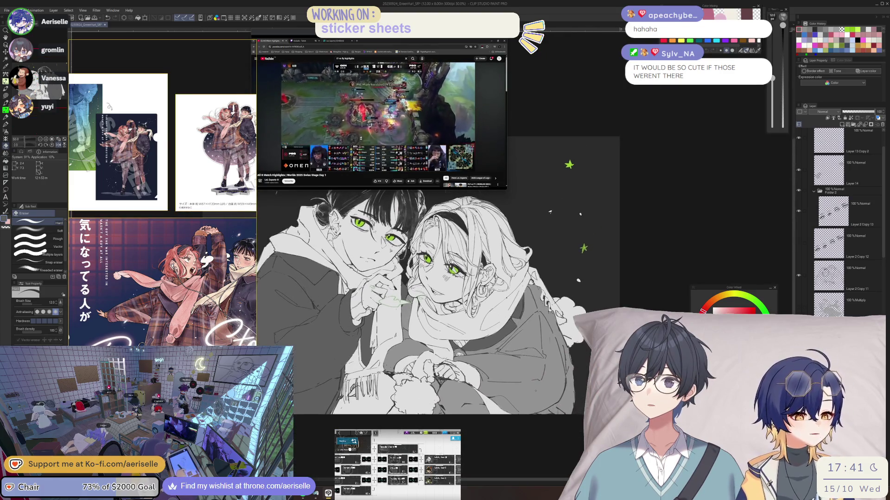
key("h")
scroll(455, 352, "up", 4)
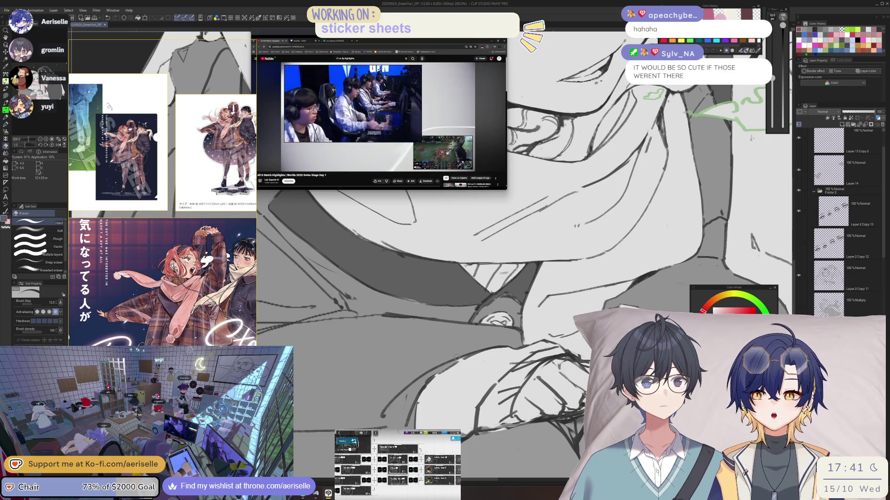
scroll(457, 357, "up", 2)
key("u")
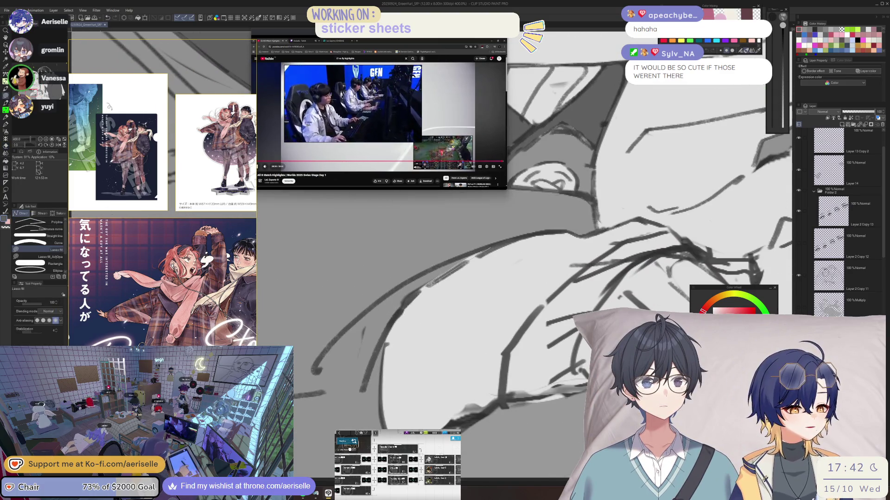
scroll(351, 126, "down", 4)
- Lasso-fill a shadow up along the arm
mouse_move(470, 419)
left_mouse_down()
mouse_move(505, 378)
mouse_move(530, 322)
left_mouse_up()
mouse_move(591, 264)
left_mouse_down()
mouse_move(631, 239)
mouse_move(642, 218)
mouse_move(579, 237)
left_mouse_up()
left_click_drag(644, 308, 543, 382)
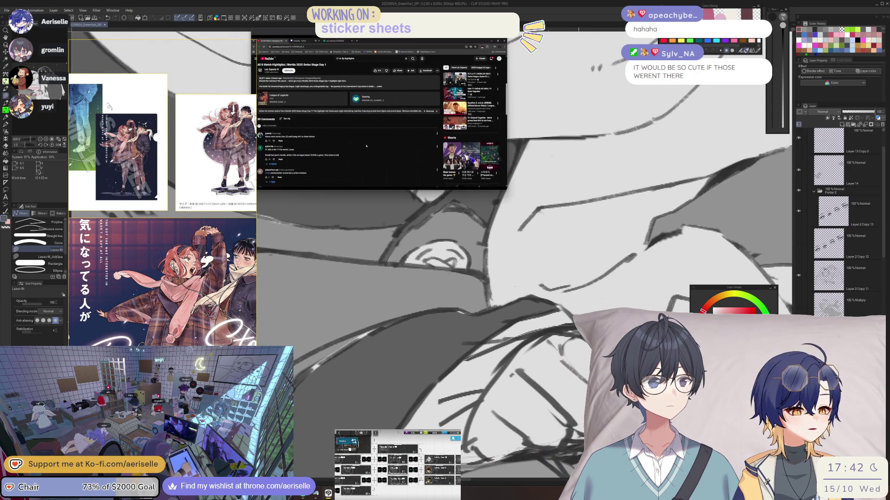
scroll(367, 145, "down", 2)
- Fit the drawing, then zoom in and tilt the view around the clasped hands
key("ctrl+0")
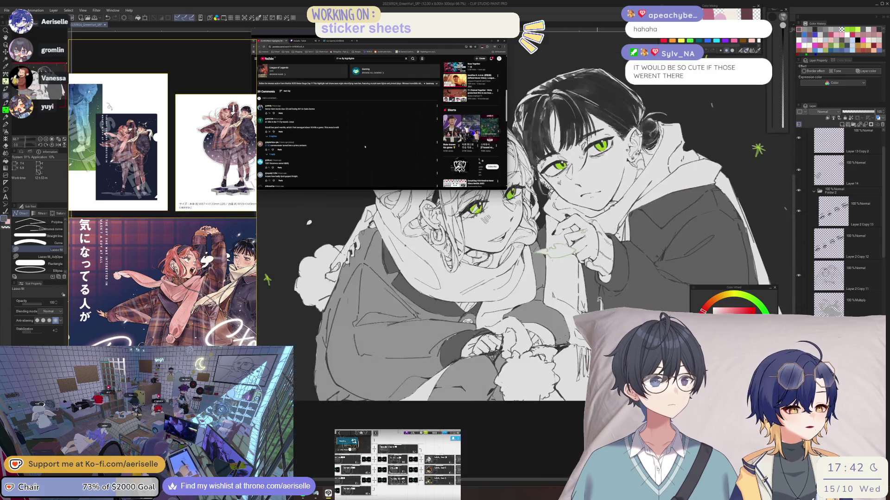
scroll(365, 147, "down", 1)
key("ctrl+plus")
key("ctrl+plus")
key("ctrl+plus")
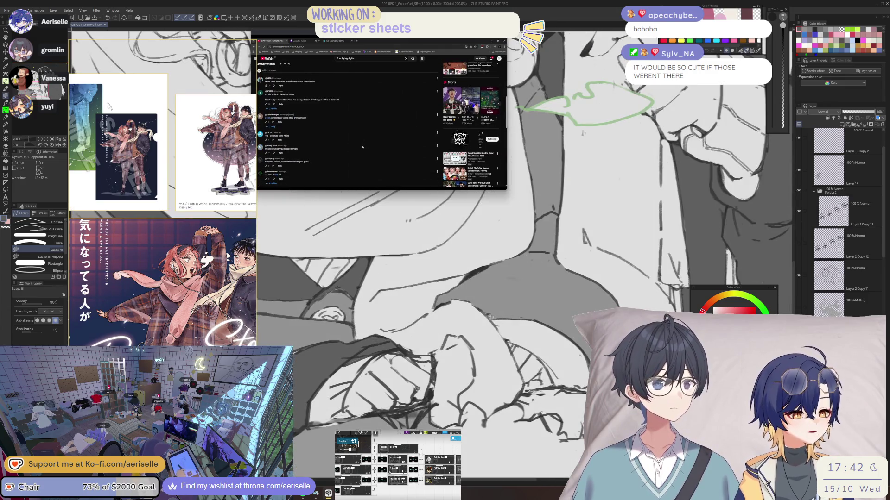
scroll(362, 146, "down", 1)
scroll(310, 134, "down", 1)
left_click_drag(560, 313, 504, 307)
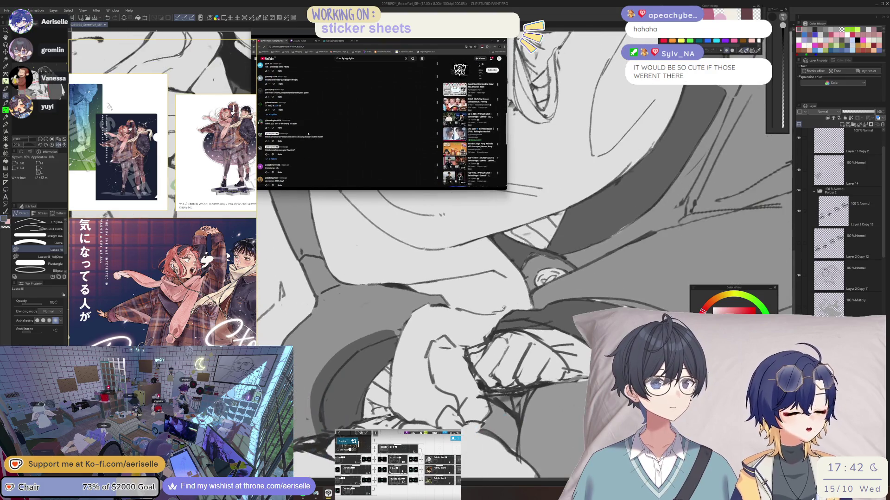
- Switch to the Eraser and zoom out to see the whole illustration
key("e")
scroll(305, 133, "down", 1)
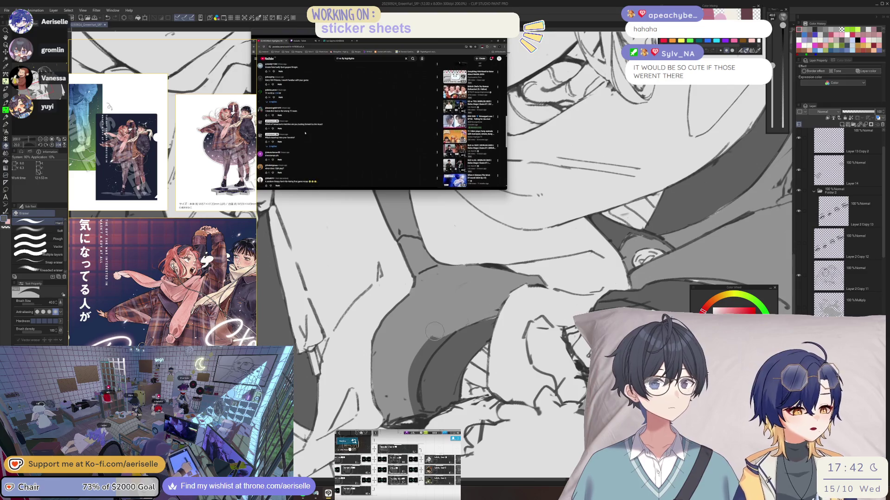
scroll(305, 133, "down", 1)
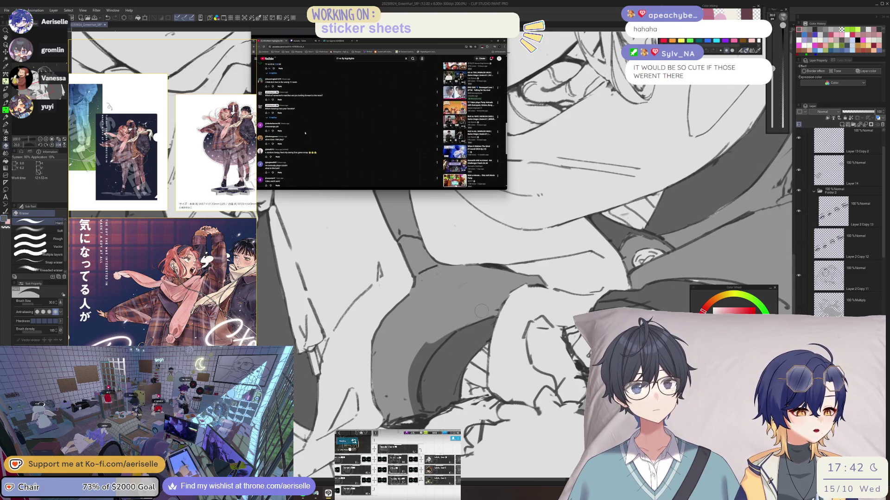
scroll(304, 133, "down", 1)
scroll(305, 133, "down", 1)
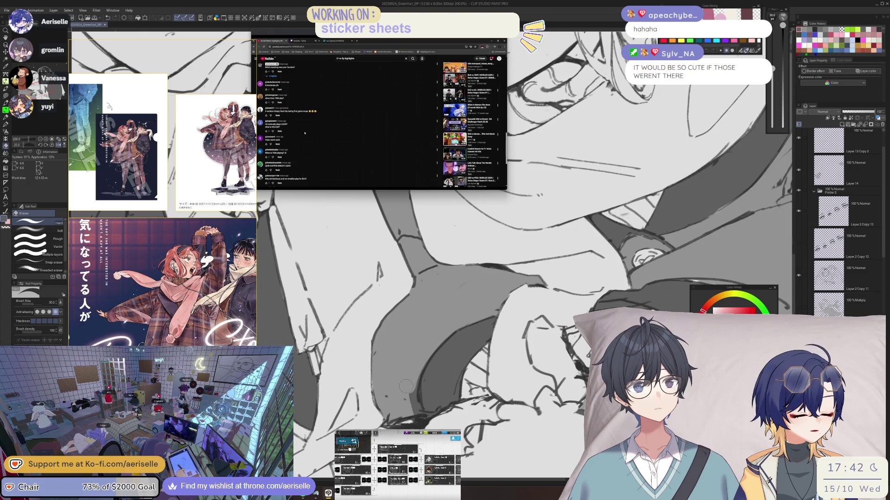
key("ctrl+minus")
key("ctrl+minus")
key("ctrl+minus")
scroll(305, 133, "down", 1)
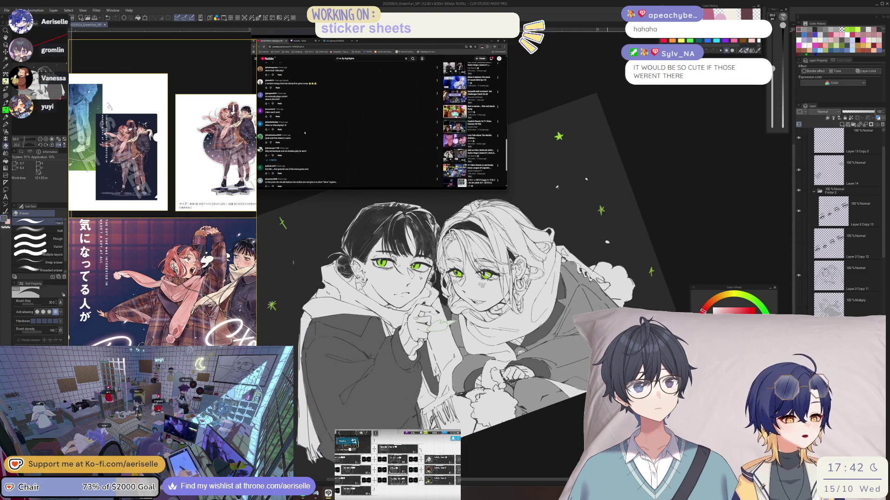
key("ctrl+0")
scroll(305, 133, "down", 1)
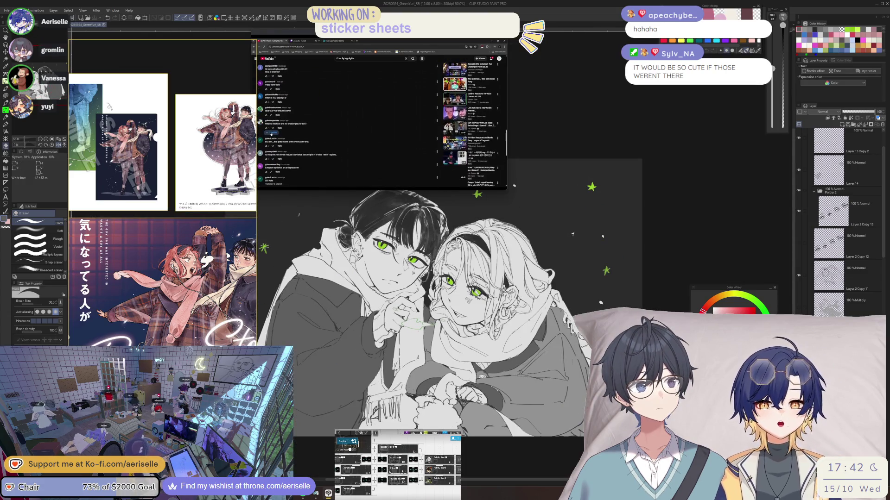
left_click(271, 132)
scroll(334, 136, "down", 2)
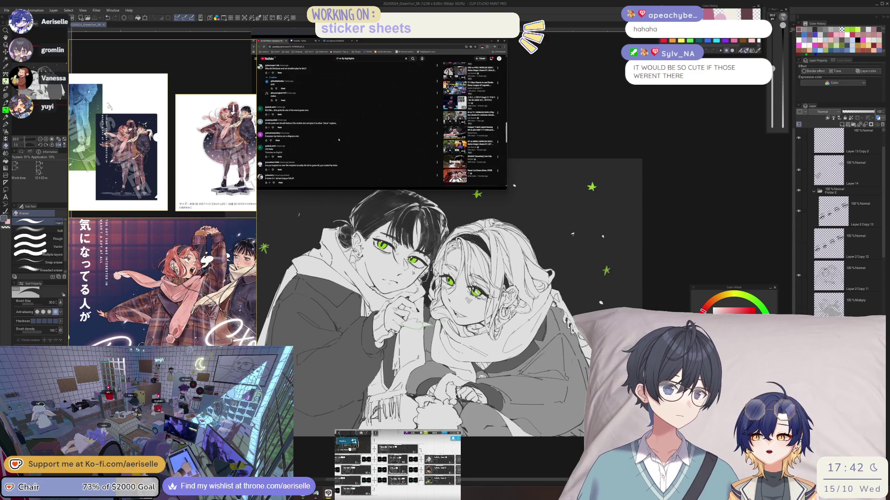
left_click(339, 140)
scroll(339, 140, "down", 2)
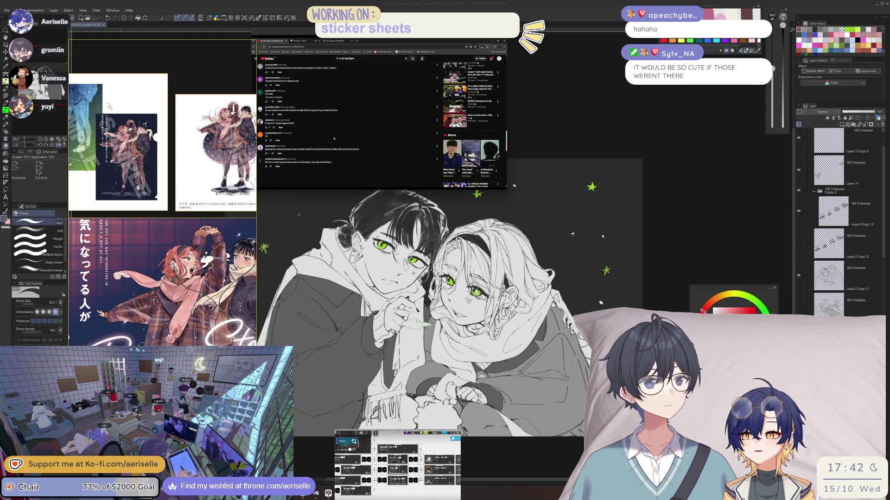
scroll(324, 140, "down", 1)
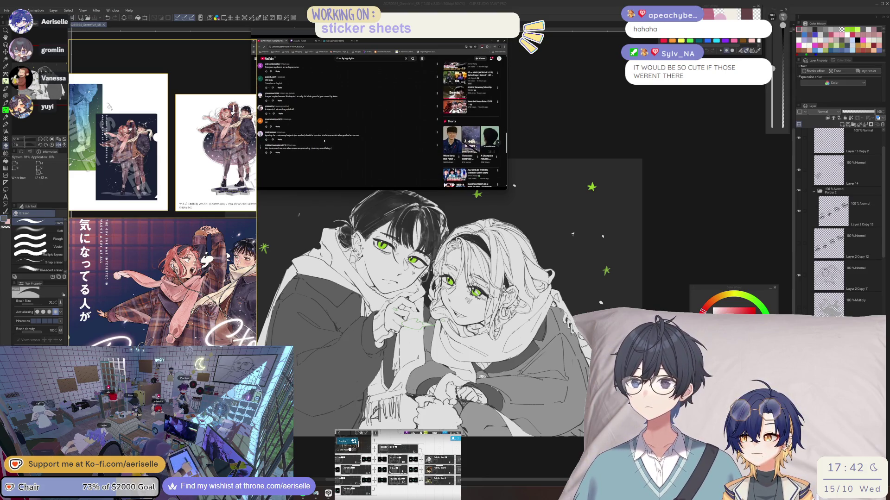
scroll(324, 141, "down", 5)
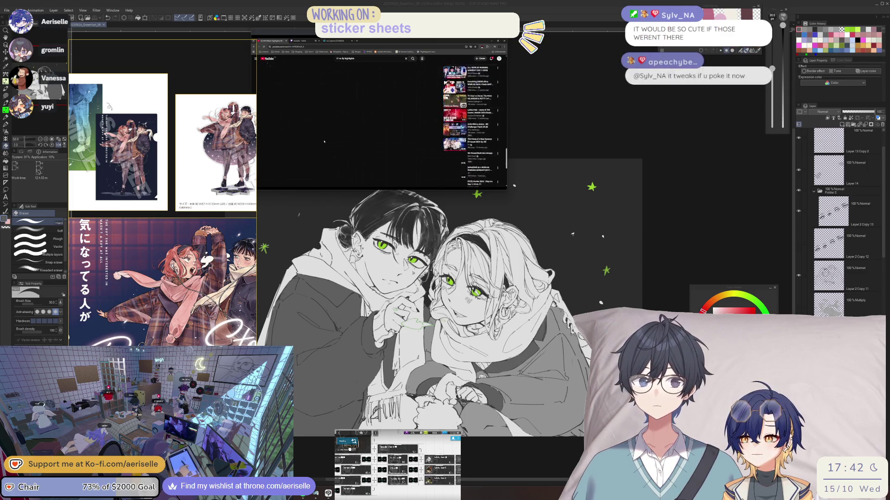
scroll(324, 145, "up", 10)
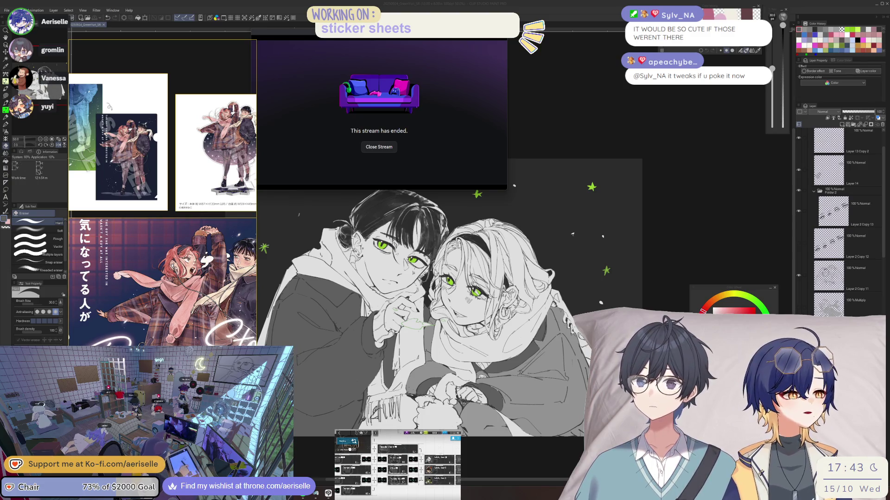
key("h")
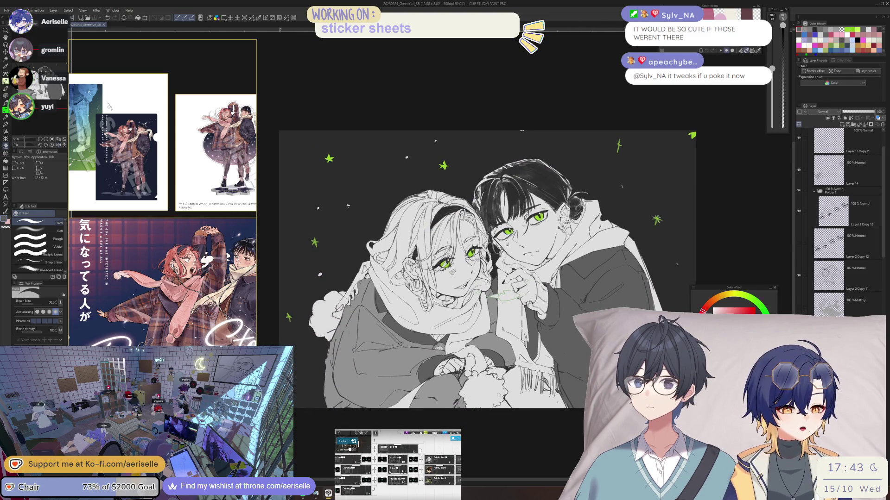
- Lasso-fill a small patch of the jacket below the clasped hands
scroll(435, 363, "up", 1)
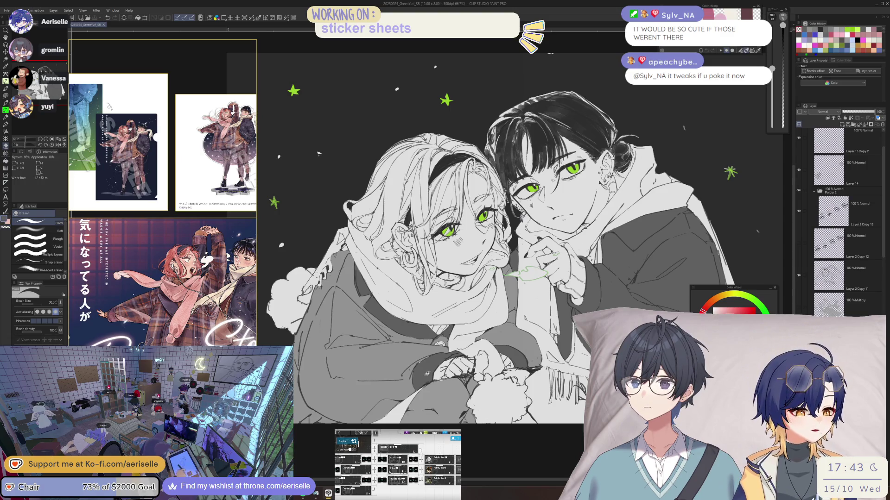
key("u")
scroll(410, 403, "up", 4)
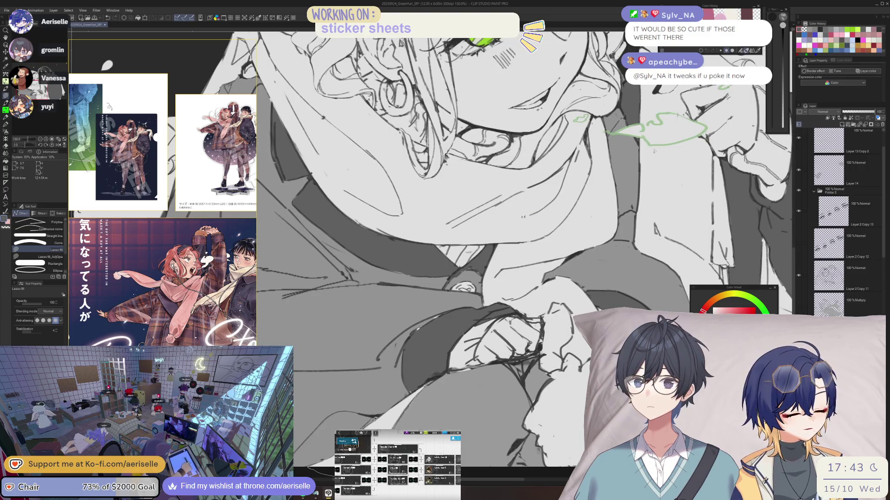
left_click_drag(440, 374, 422, 386)
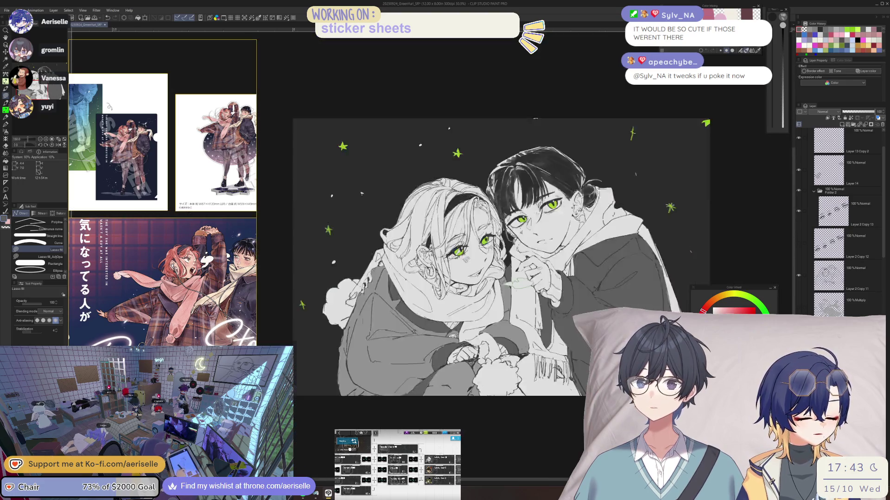
scroll(430, 381, "down", 5)
- Turn on the Multiply shading layer's visibility and reframe the zoomed view of the illustration
left_click_drag(506, 378, 497, 392)
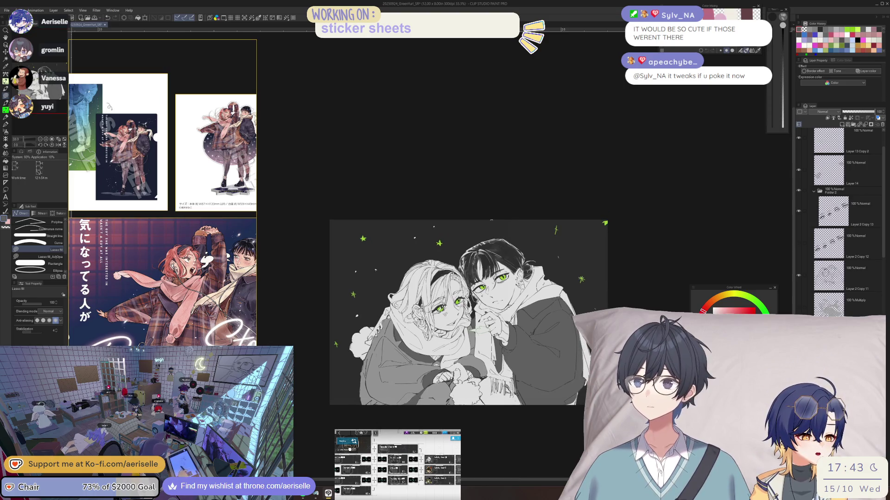
left_click(800, 308)
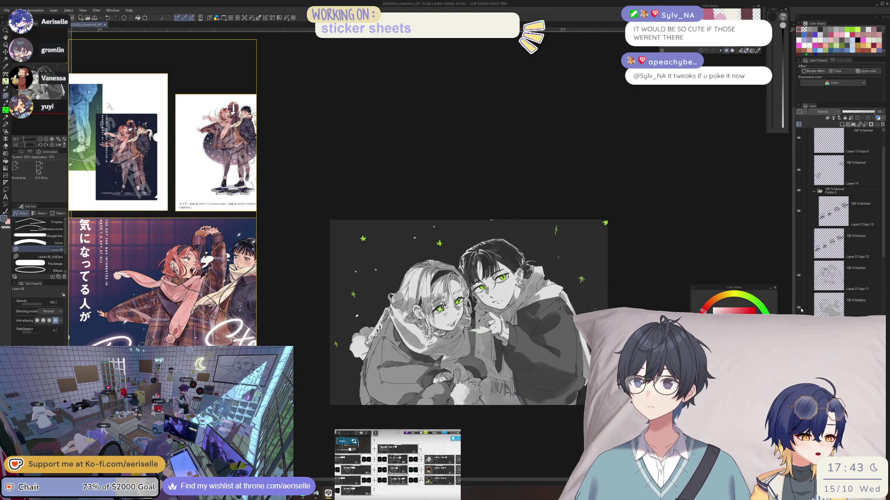
key("ctrl+plus")
key("ctrl+plus")
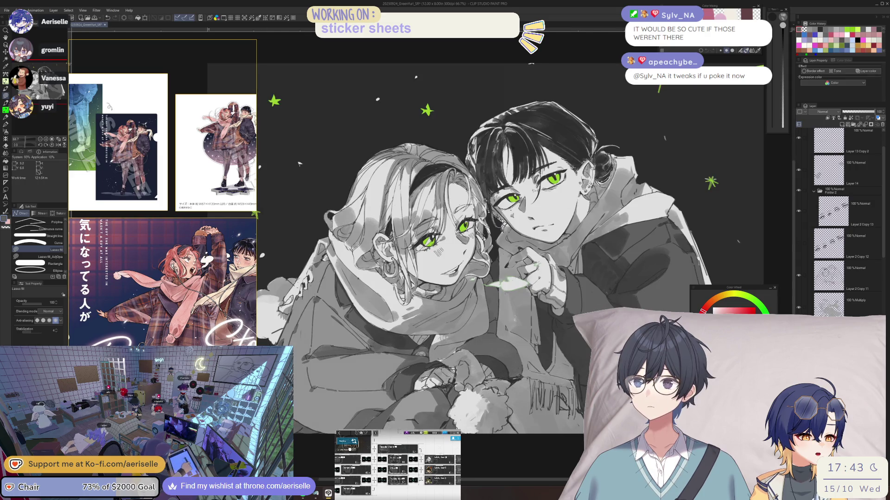
mouse_move(462, 458)
left_mouse_down()
mouse_move(472, 445)
mouse_move(465, 441)
left_mouse_up()
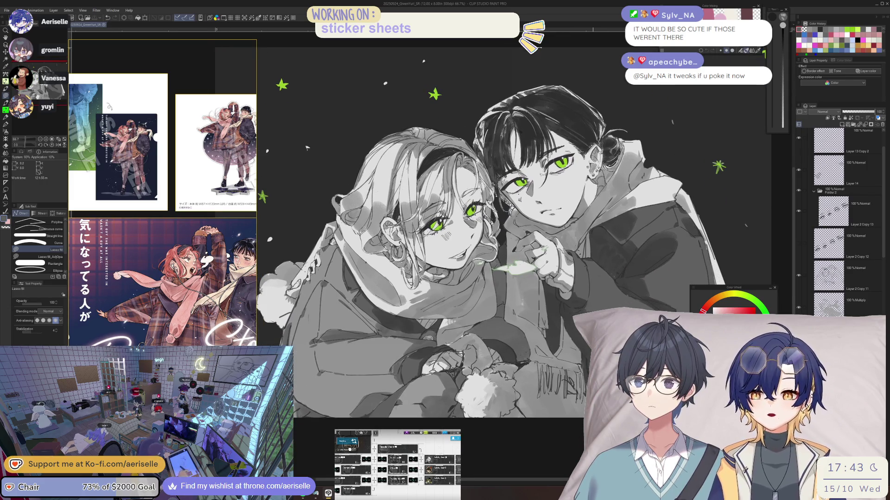
mouse_move(520, 394)
left_mouse_down()
mouse_move(532, 452)
mouse_move(563, 469)
left_mouse_up()
- Select the Multiply shading layer with a 50 px brush, rotate and mirror the canvas, then fit the view
key("o")
key("h")
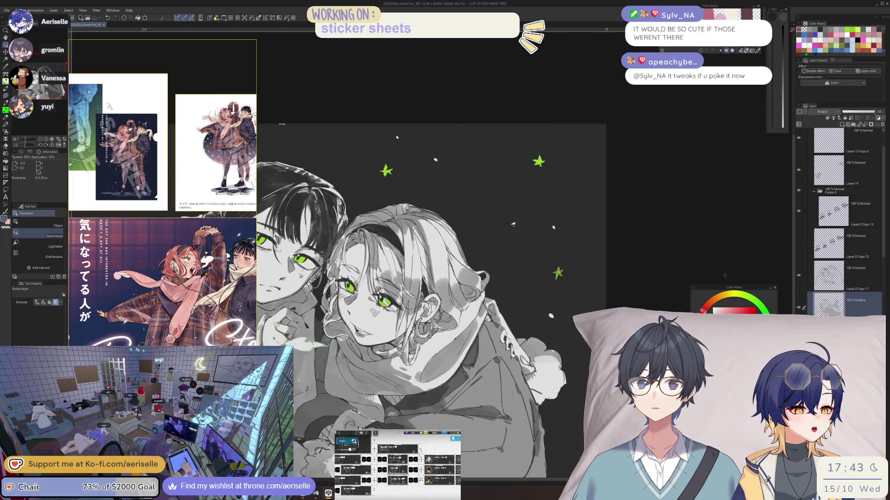
left_click(520, 405)
left_click_drag(520, 404, 543, 415)
key("b")
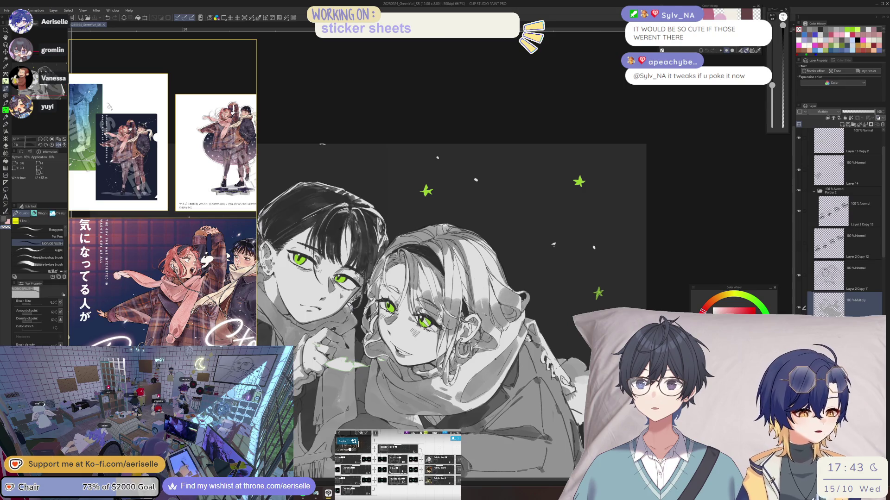
key("bracketright")
key("bracketright")
key("bracketright")
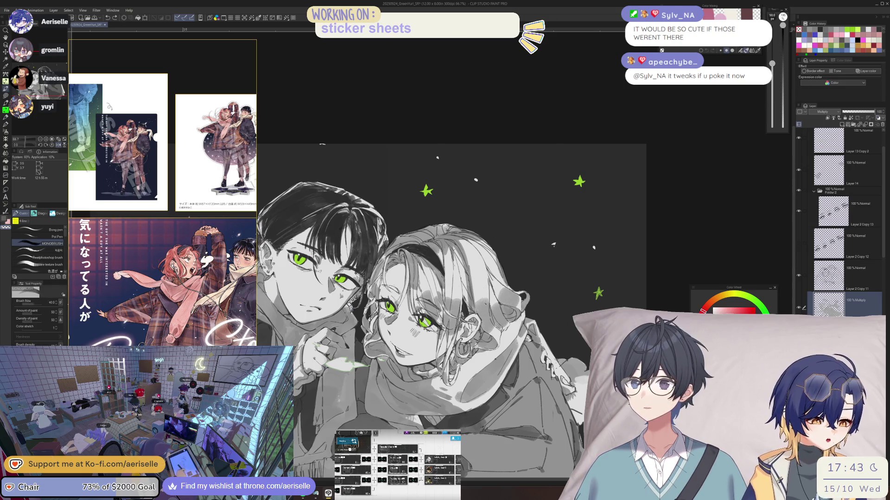
key("asciicircum")
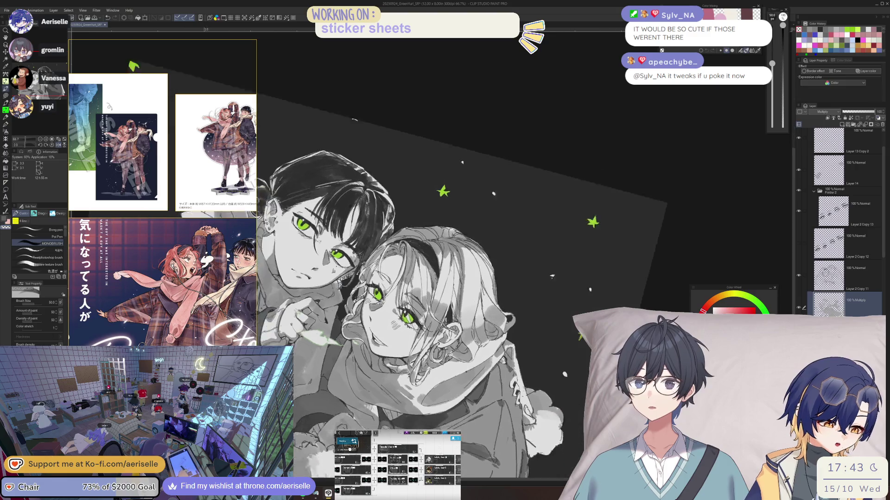
key("h")
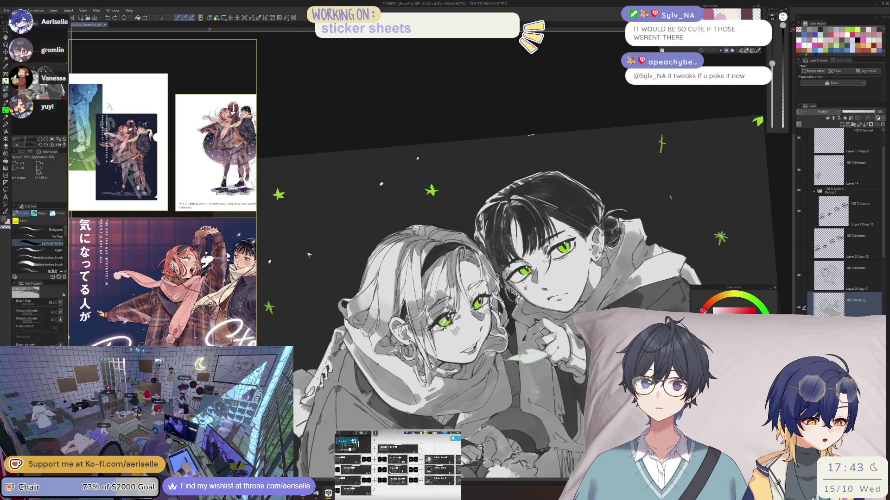
key("ctrl+0")
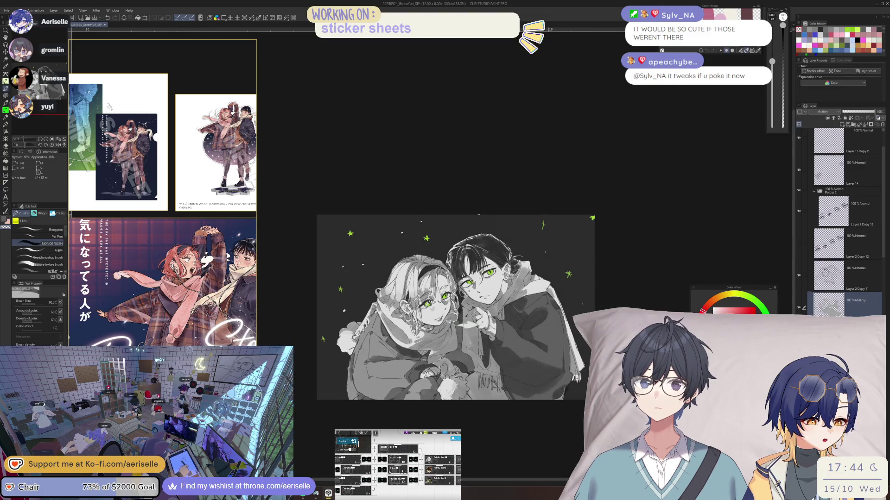
- Set the brush to 17 px at opacity 57 and mirror the canvas to check proportions
scroll(435, 297, "up", 5)
key("bracketleft")
key("h")
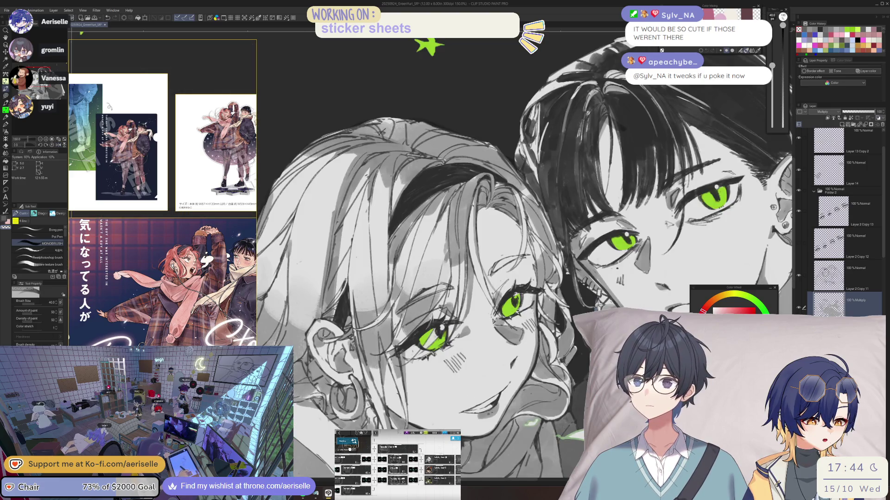
left_click_drag(783, 26, 783, 70)
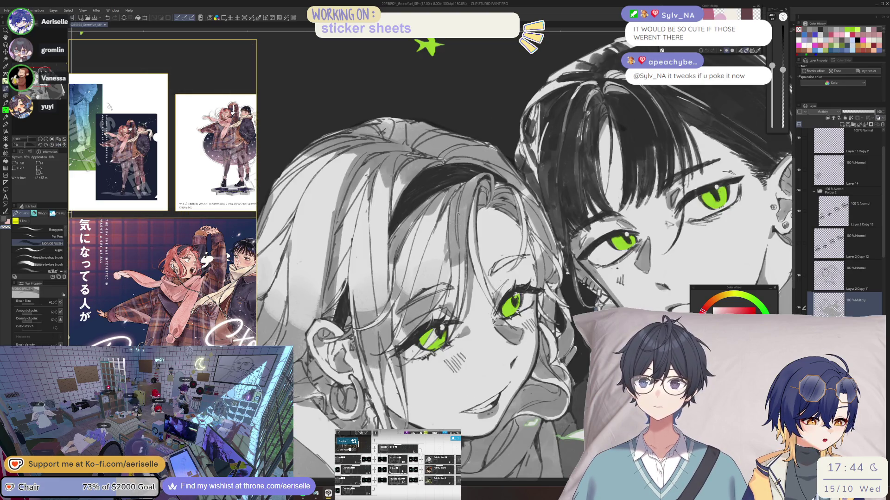
scroll(459, 247, "down", 4)
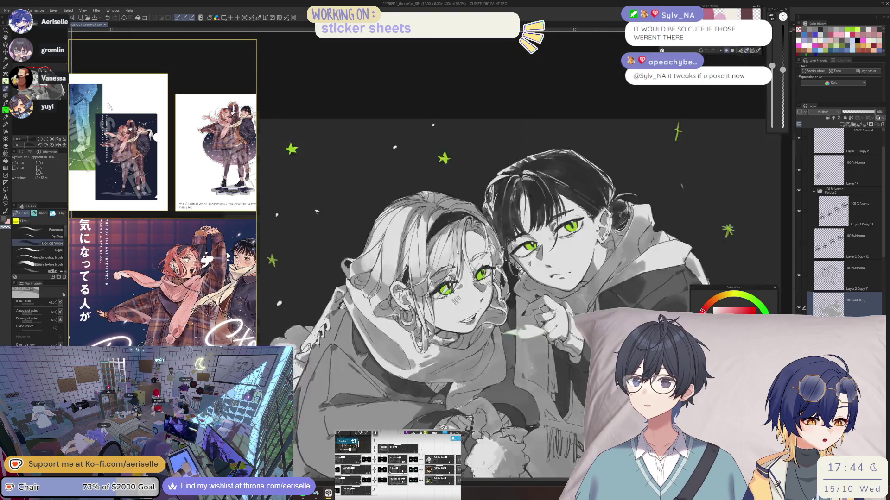
scroll(317, 211, "down", 2)
scroll(281, 182, "up", 3)
key("bracketleft")
key("bracketleft")
key("bracketleft")
key("bracketleft")
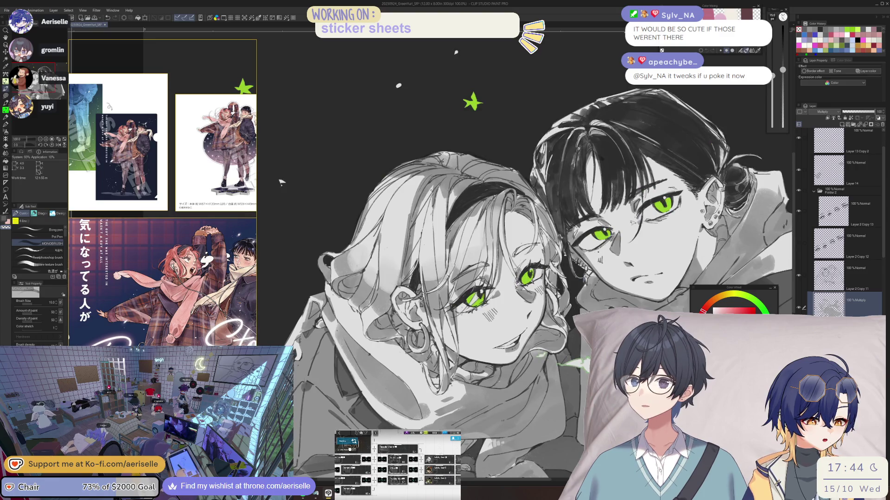
key("bracketright")
key("bracketright")
key("bracketright")
scroll(281, 183, "down", 2)
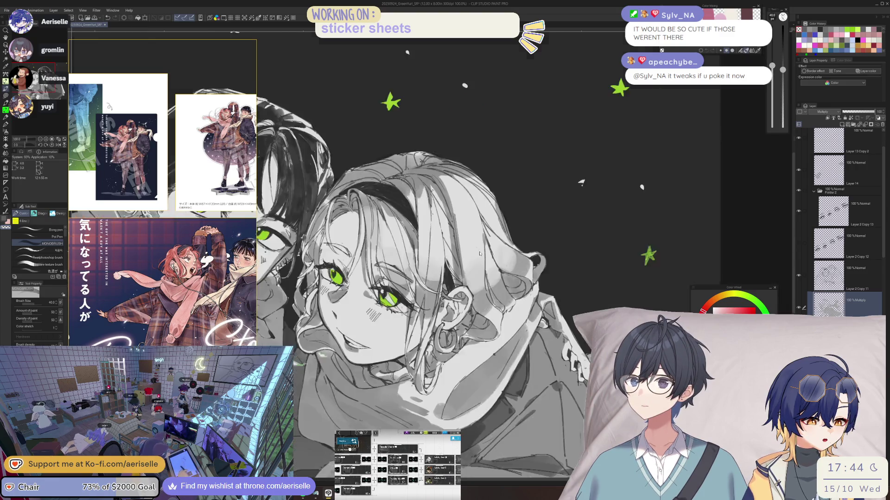
key("h")
scroll(526, 311, "up", 1)
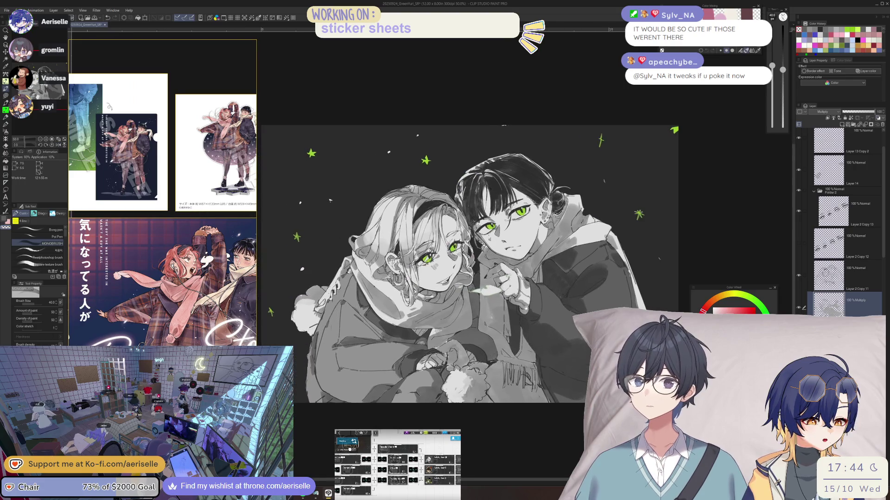
- Save the illustration with Ctrl+S
key("ctrl+s")
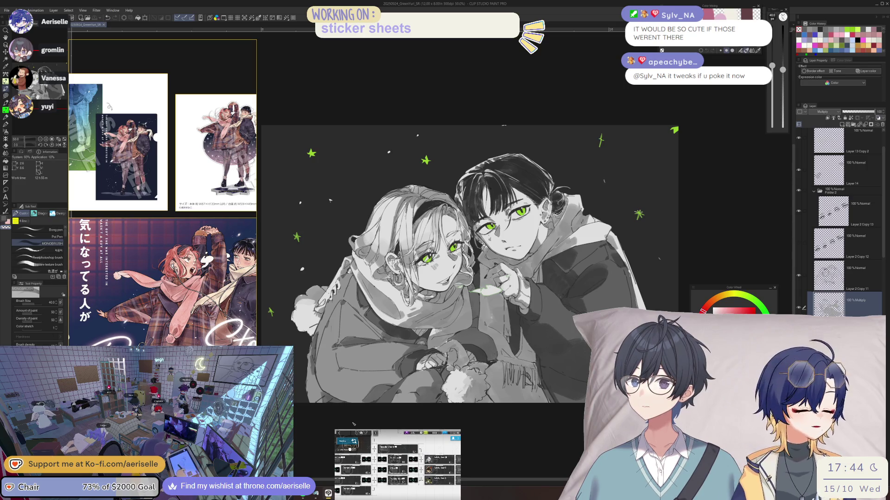
scroll(420, 359, "up", 3)
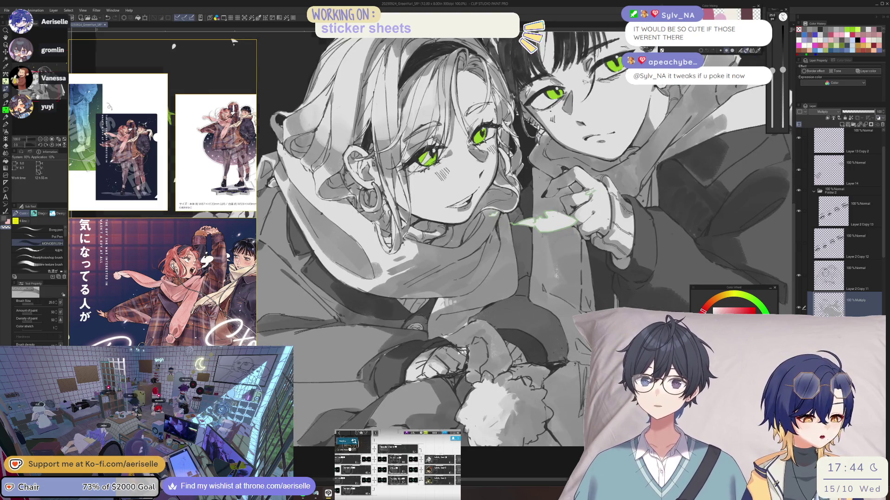
scroll(435, 364, "down", 3)
left_click_drag(514, 406, 514, 413)
- Select the next layer down and open the Hue/Saturation/Luminosity adjustment
key("alt+bracketleft")
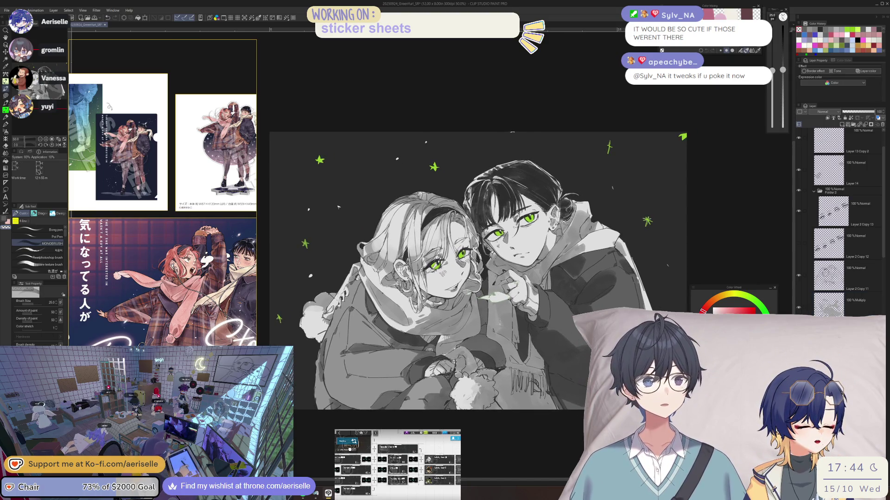
left_click_drag(478, 262, 479, 243)
key("ctrl+u")
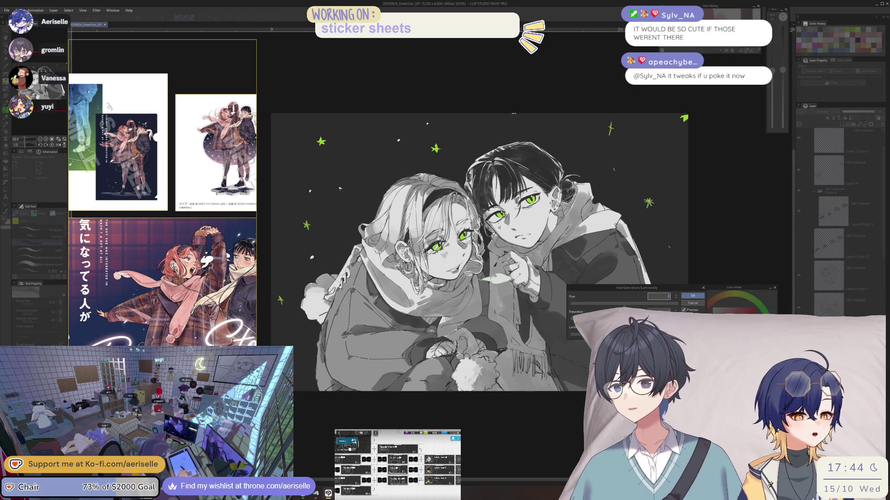
- Apply the Hue/Saturation/Luminosity adjustment to the current layer and save the illustration
left_click(692, 303)
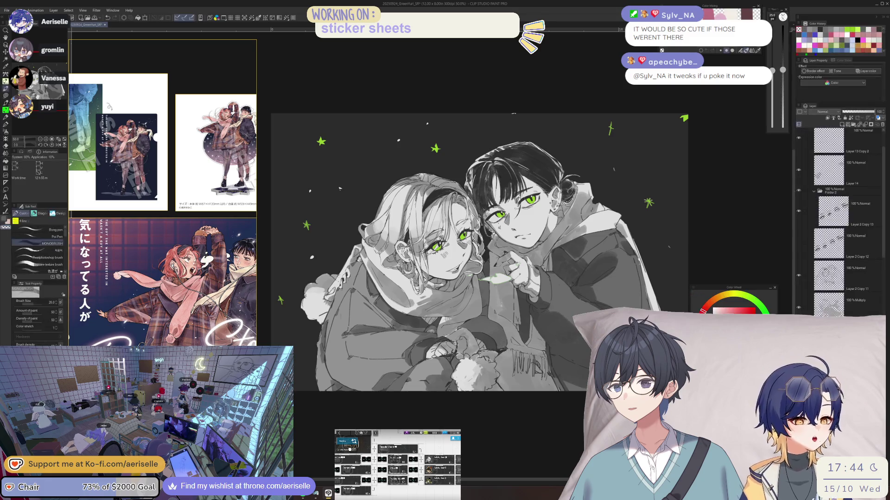
key("ctrl+u")
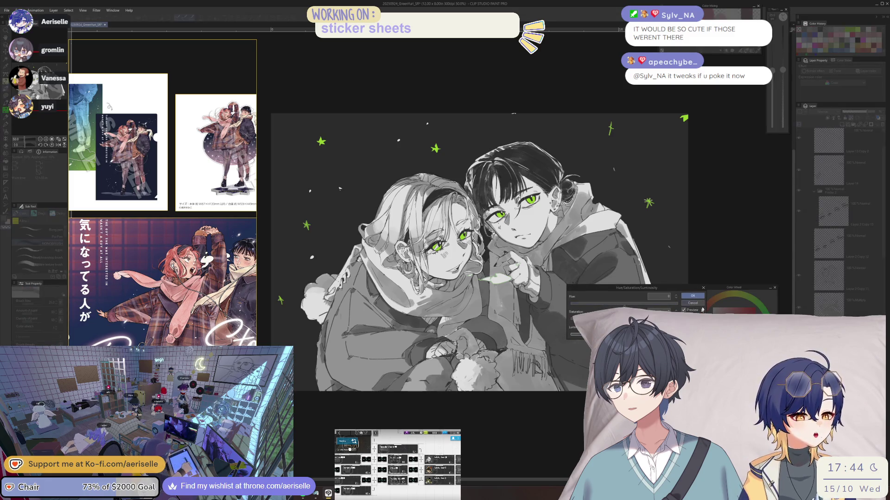
left_click(694, 297)
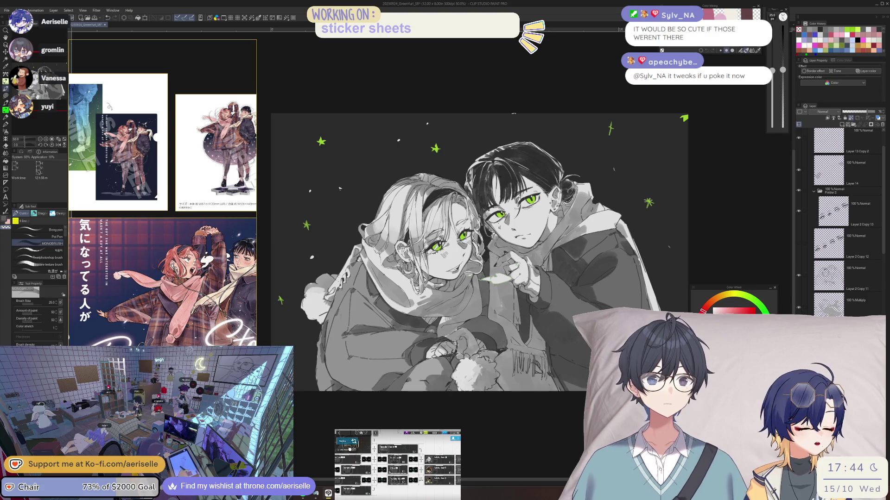
key("ctrl+s")
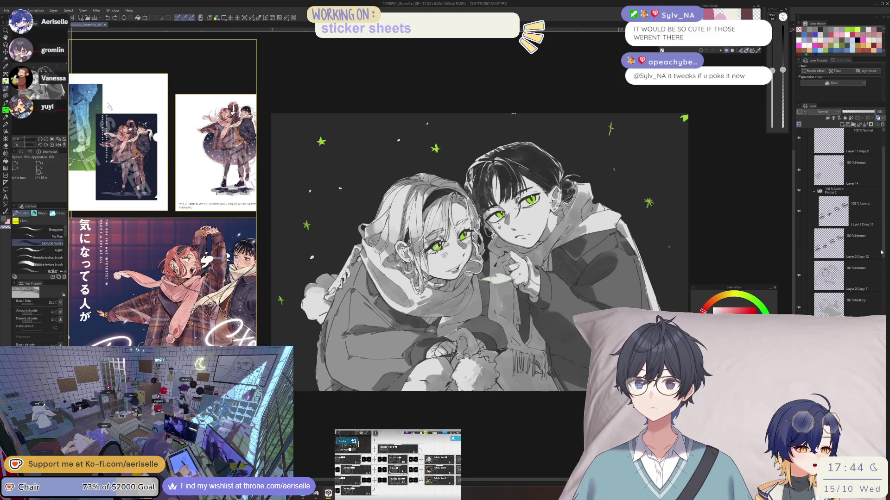
- Apply the Hue/Saturation/Luminosity adjustment to another layer and refocus the painting window
scroll(883, 259, "down", 1)
scroll(883, 260, "down", 1)
key("ctrl+u")
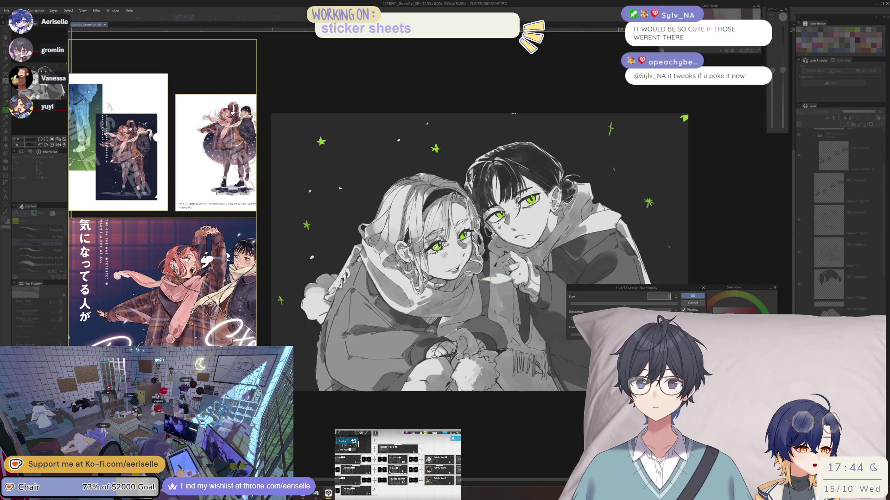
left_click(693, 296)
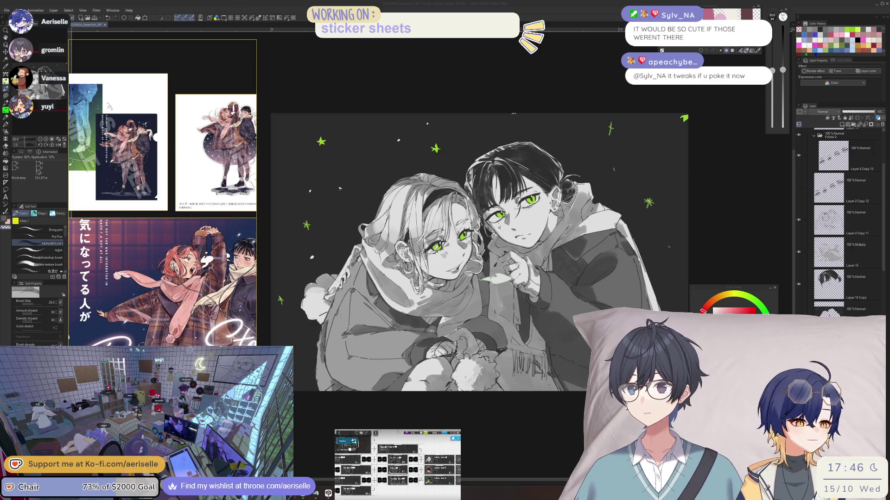
left_click(488, 422)
- Rotate the canvas, reset it to its original angle, and pan the view upright
scroll(525, 258, "up", 5)
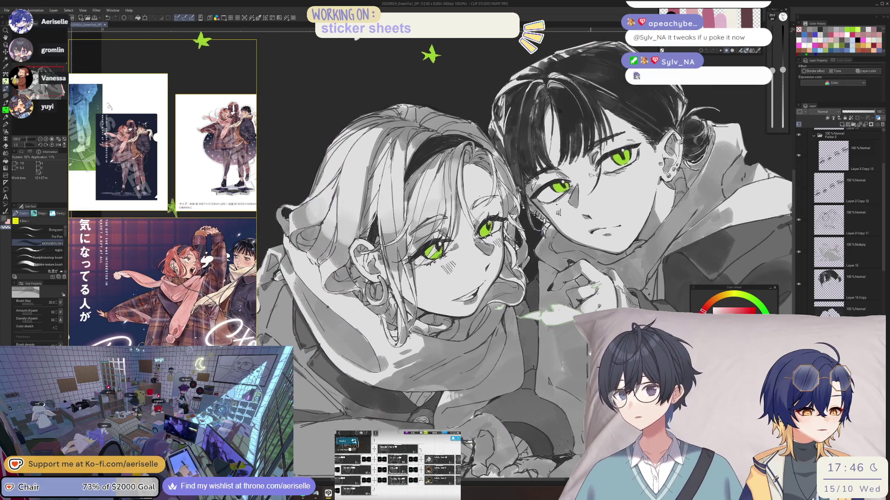
key("minus")
key("ctrl+shift+r")
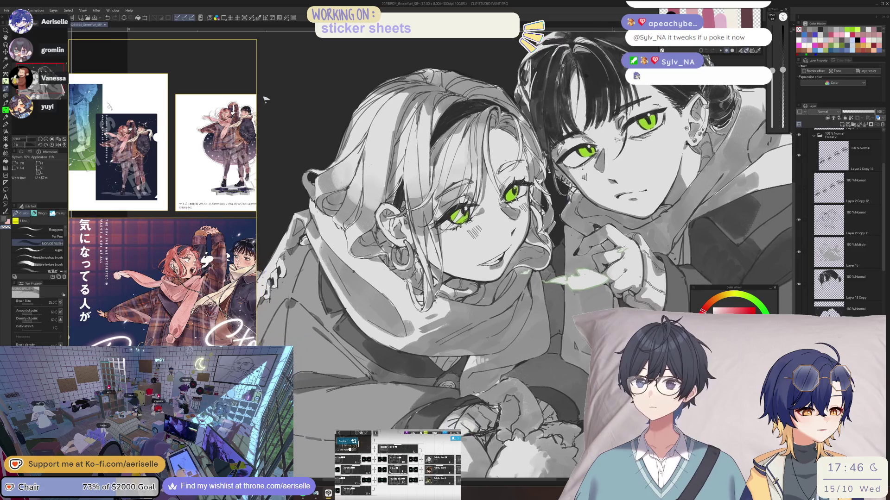
left_click_drag(253, 110, 278, 94)
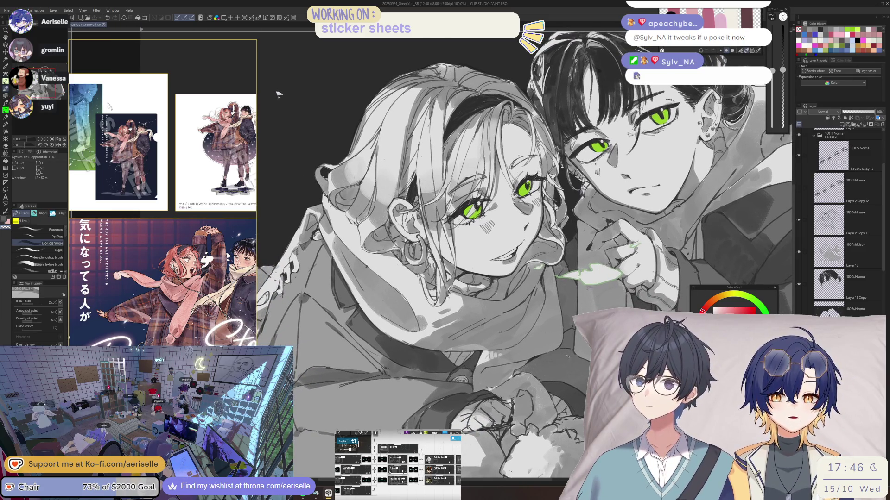
scroll(278, 94, "down", 1)
left_click_drag(278, 94, 347, 163)
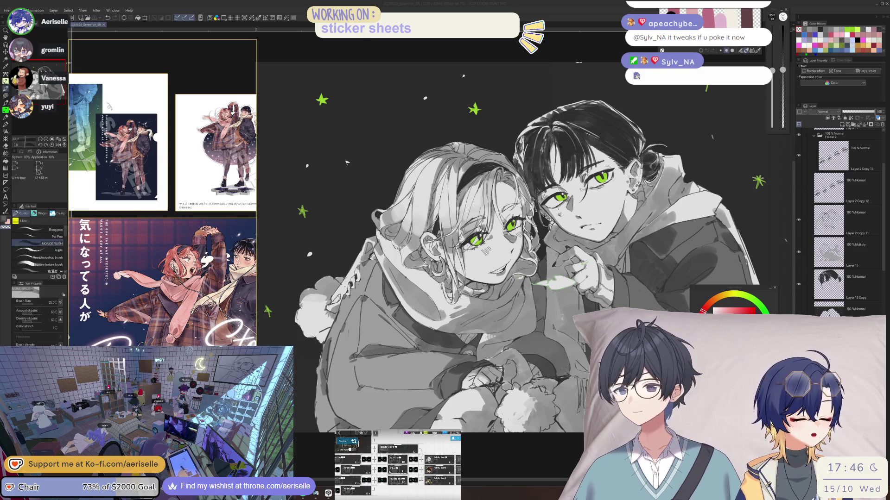
- Zoom in and out and mirror the canvas to review the illustration
scroll(534, 356, "up", 5)
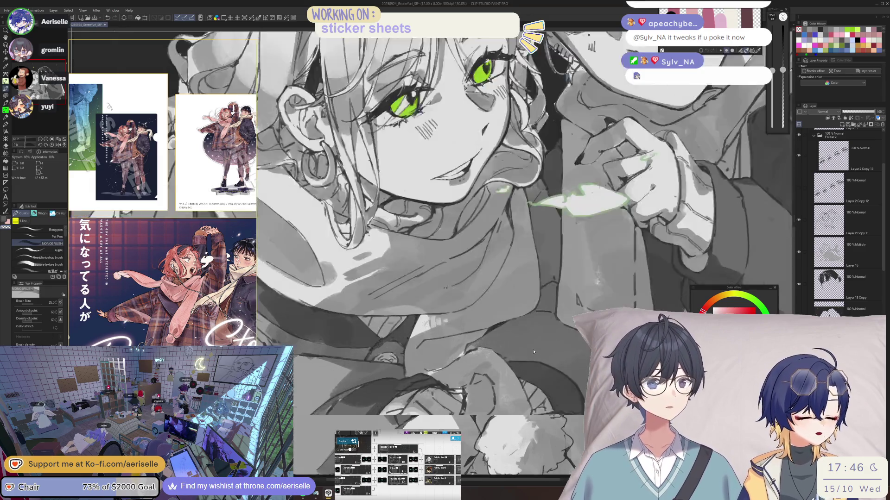
scroll(527, 321, "down", 1)
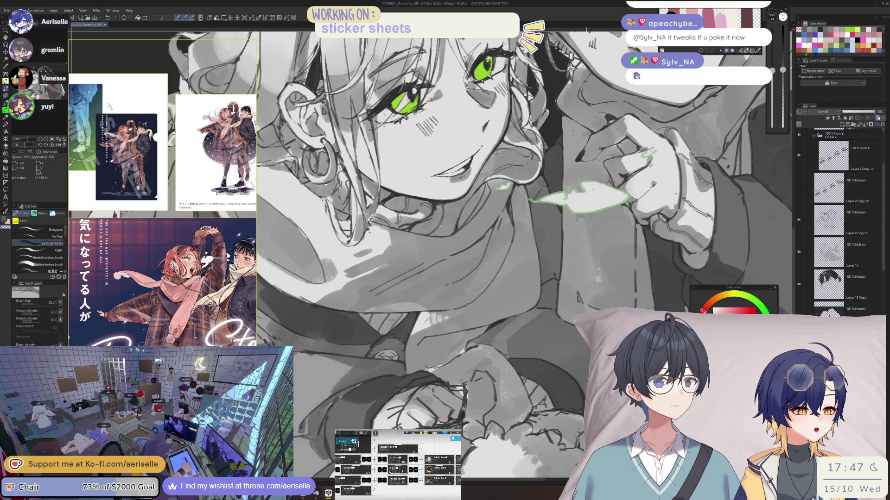
scroll(500, 343, "down", 4)
scroll(471, 346, "up", 3)
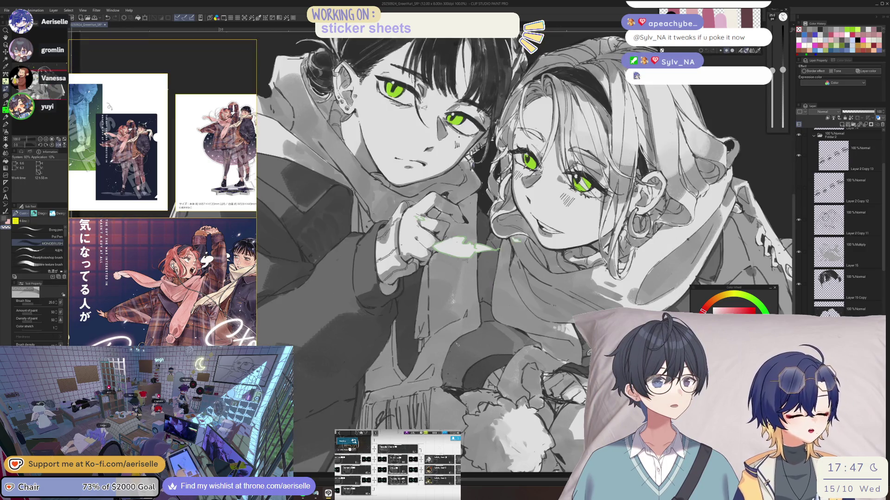
key("h")
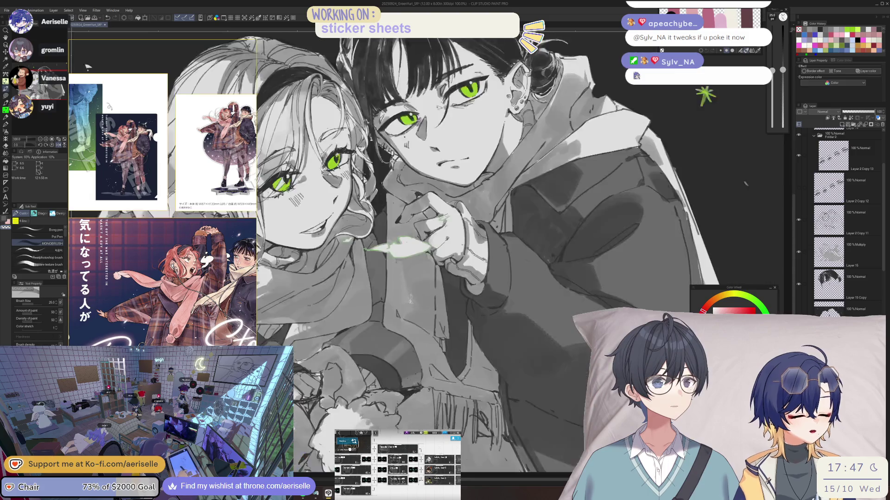
scroll(471, 346, "down", 3)
scroll(457, 315, "up", 1)
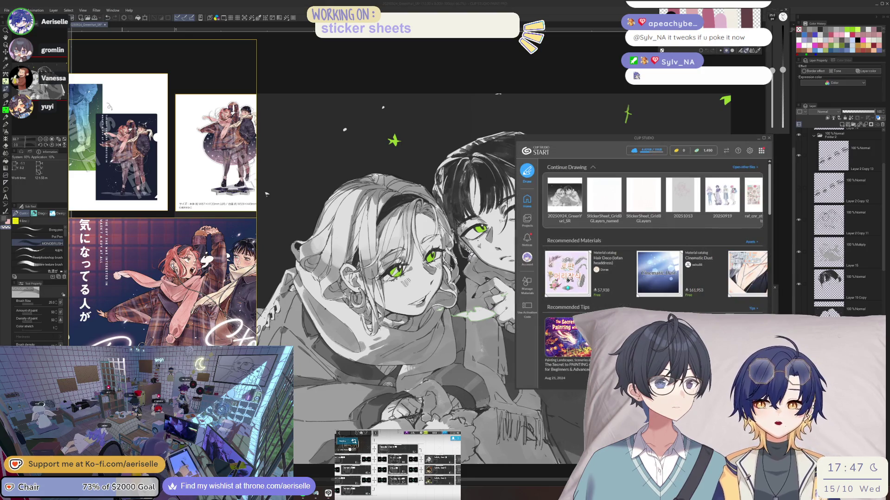
- Move the Clip Studio launcher aside and search Clip Studio Assets for 'plaid'
left_click(125, 43)
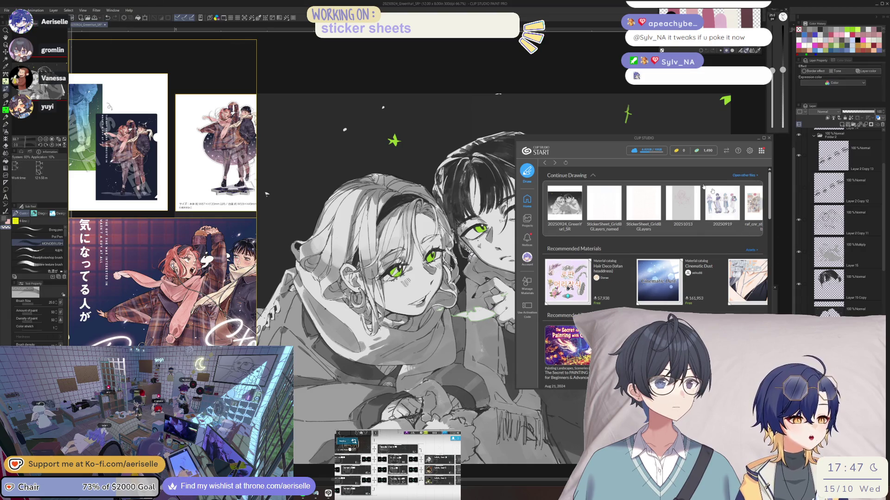
left_click_drag(681, 139, 608, 147)
left_click(679, 258)
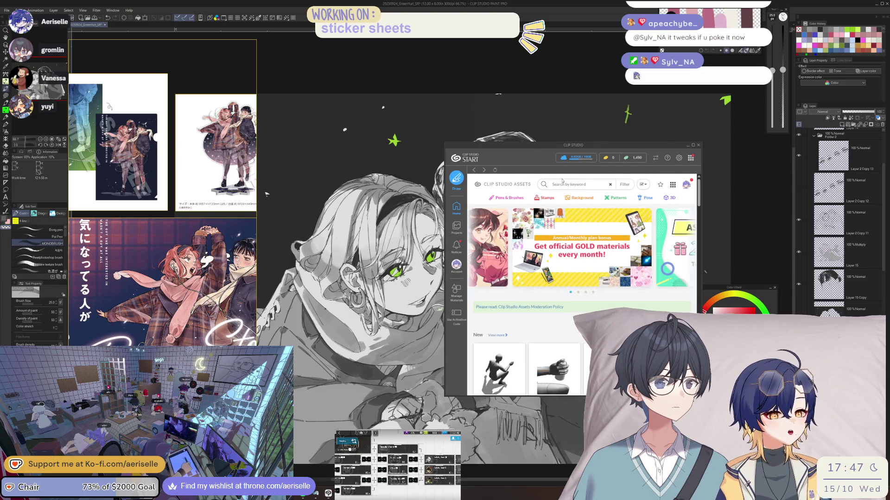
type("plaid")
key("Return")
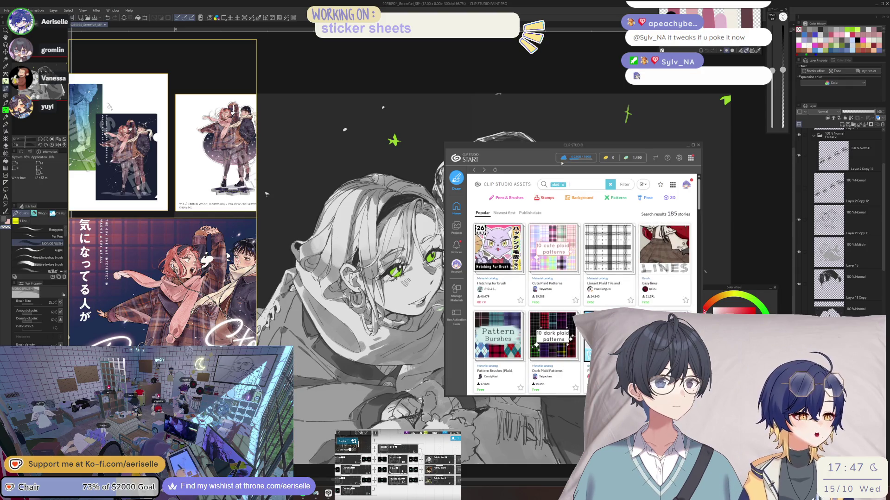
- Enlarge the launcher window, then return to the earlier typebrush search results
left_click_drag(572, 148, 492, 125)
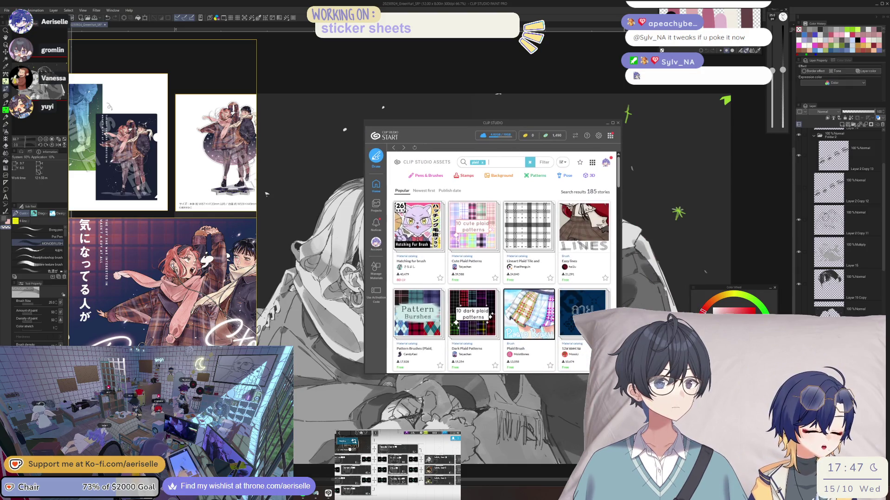
left_click_drag(620, 374, 716, 429)
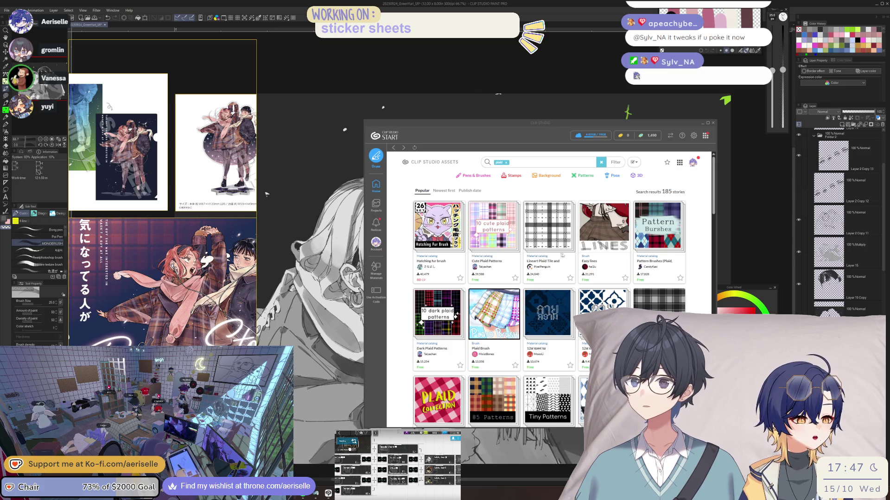
left_click(585, 256)
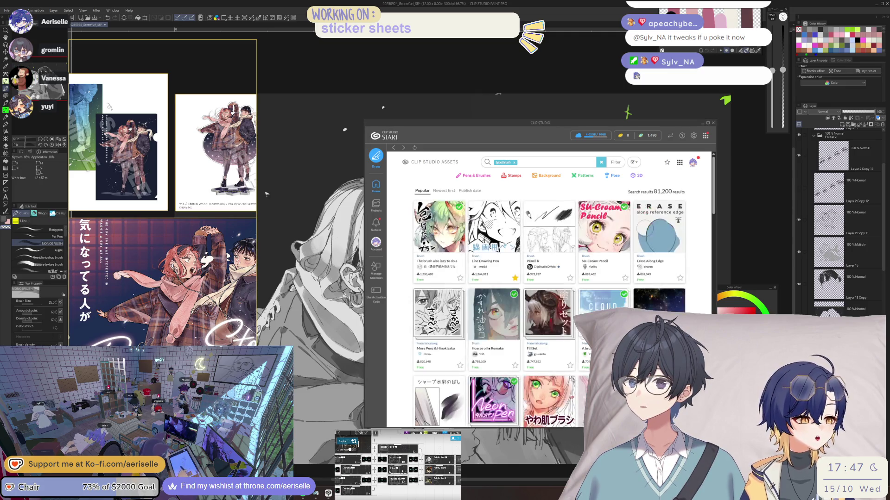
- Return to the plaid results, view the Sansoo checkered pen page, then close the browser
key("alt+Left")
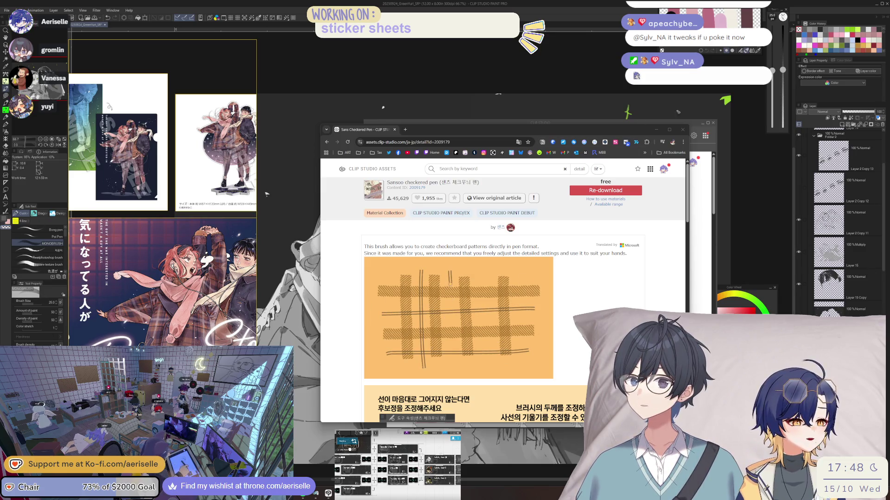
left_click(867, 113)
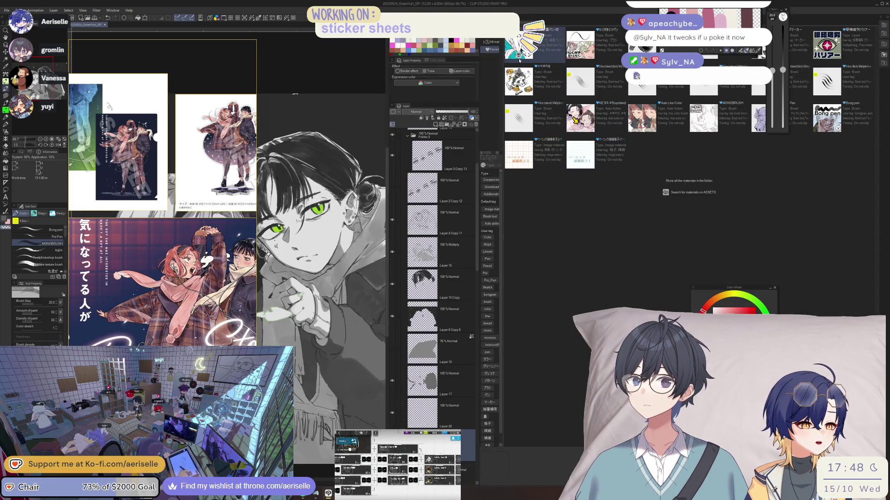
- Widen the Material palette's folder tree, show all materials, and scroll through the library
left_click(484, 41)
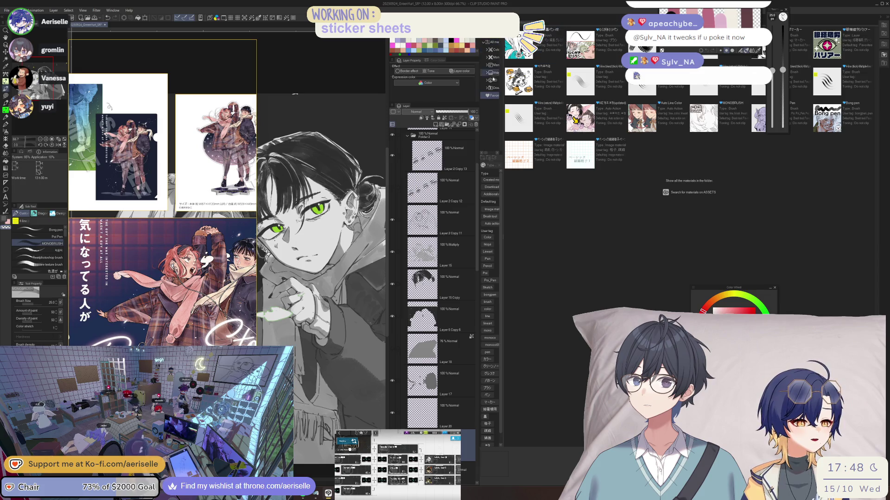
left_click_drag(503, 73, 533, 73)
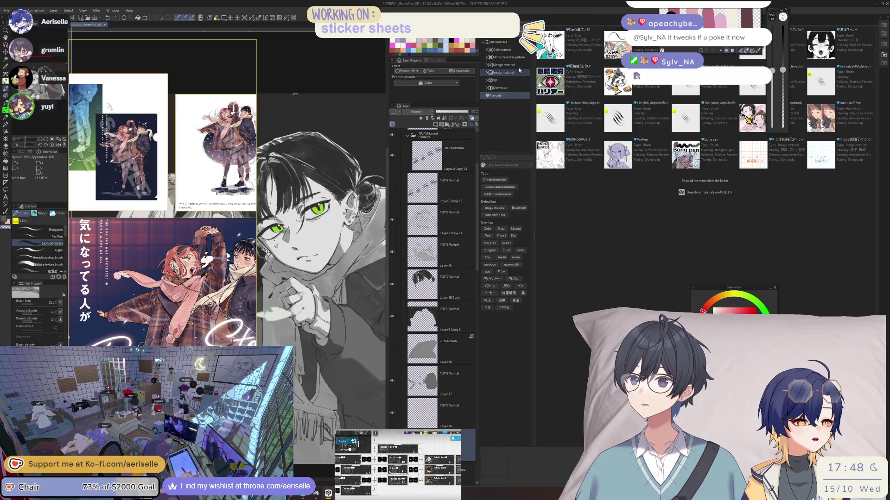
left_click(510, 42)
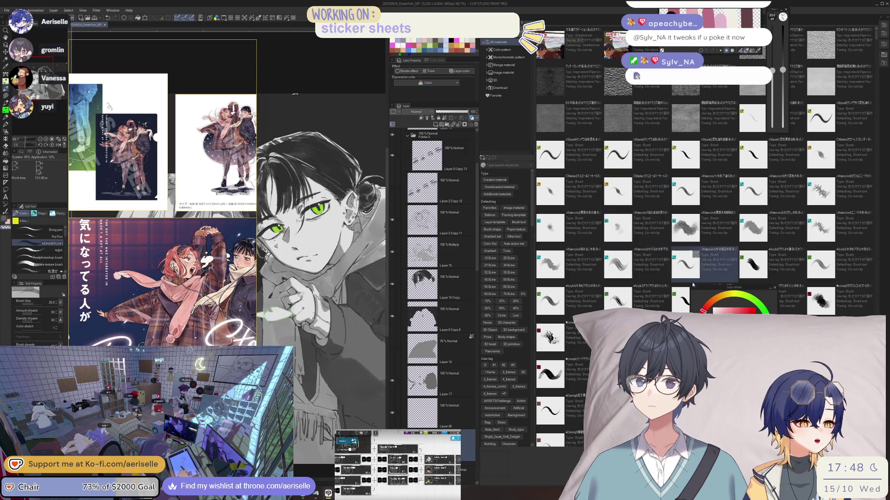
left_click_drag(717, 288, 305, 221)
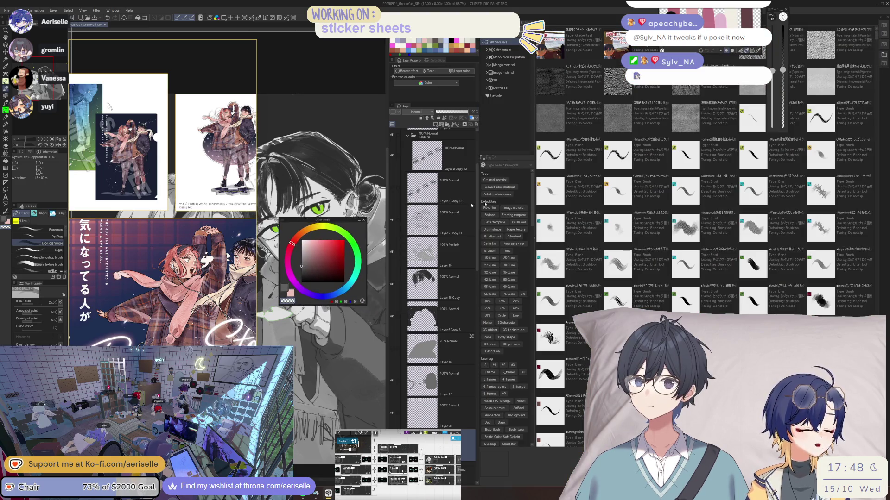
scroll(731, 204, "down", 4)
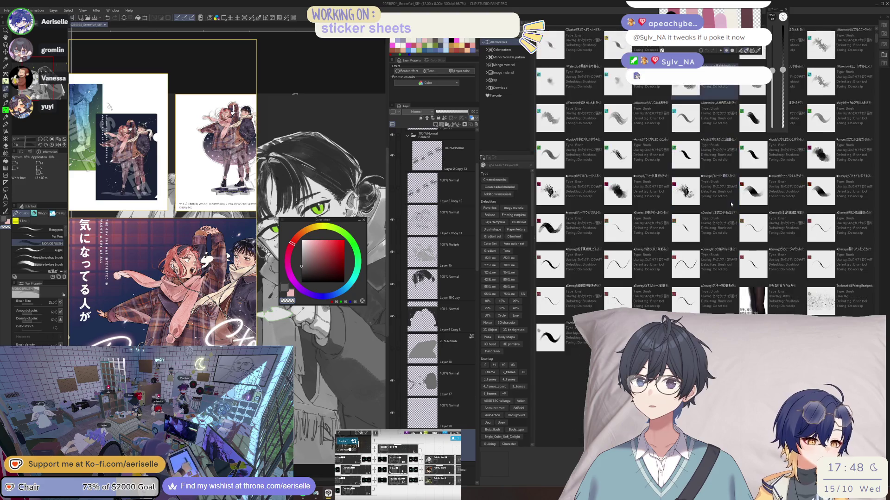
scroll(732, 204, "down", 5)
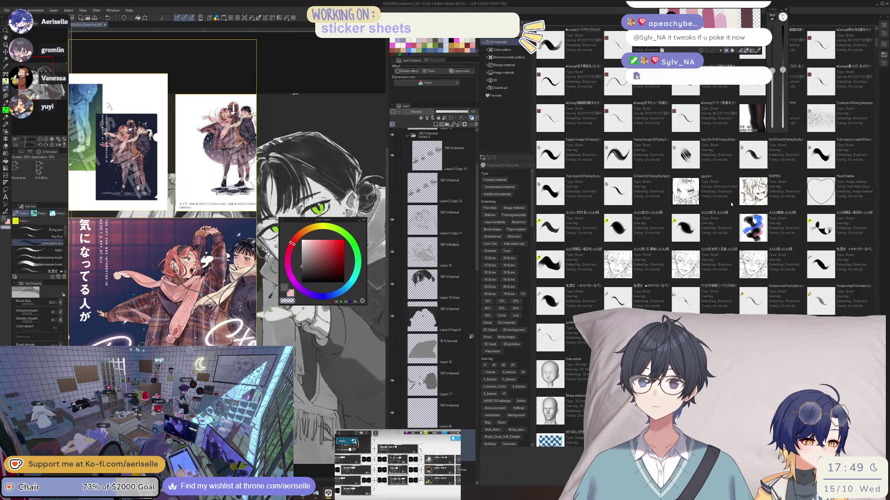
scroll(732, 204, "down", 9)
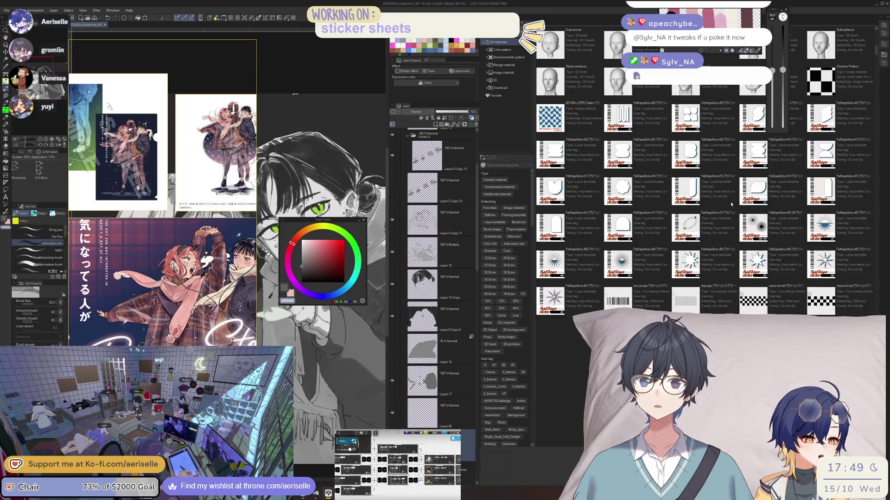
scroll(731, 204, "down", 6)
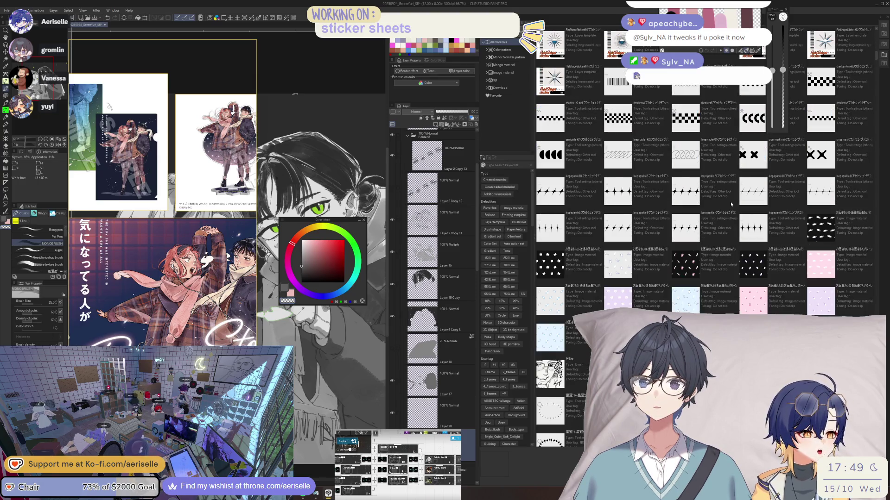
scroll(730, 201, "down", 5)
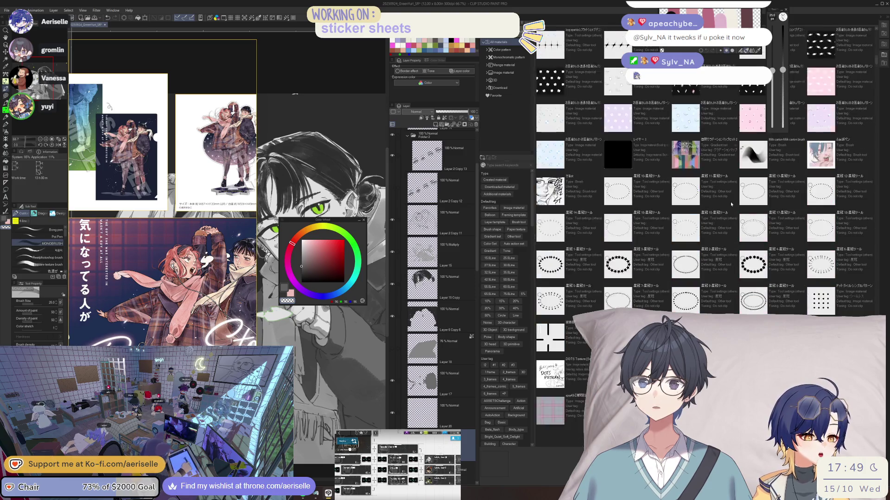
scroll(731, 202, "down", 5)
scroll(598, 131, "up", 4)
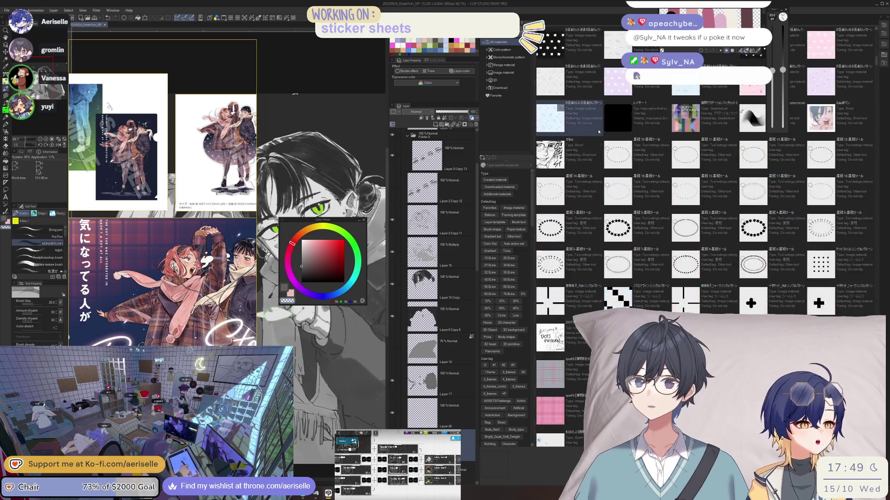
scroll(598, 131, "up", 6)
- Search the Material palette for 'sans'
left_click(510, 166)
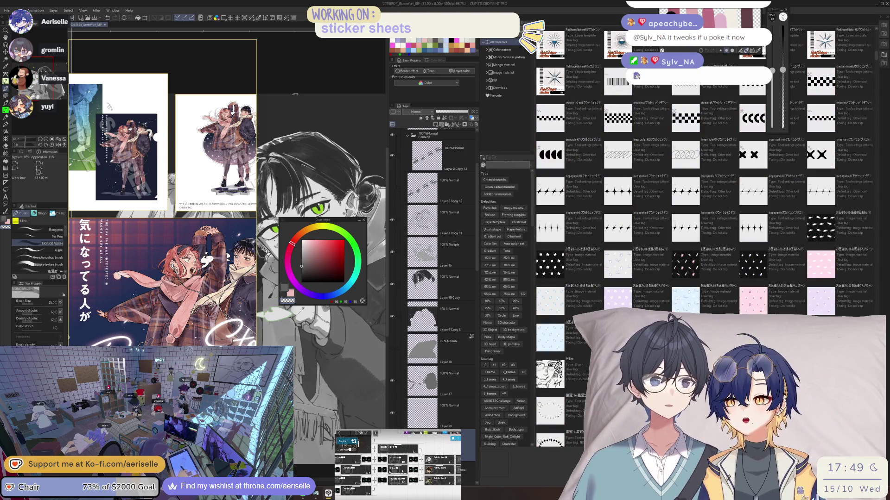
type("sa")
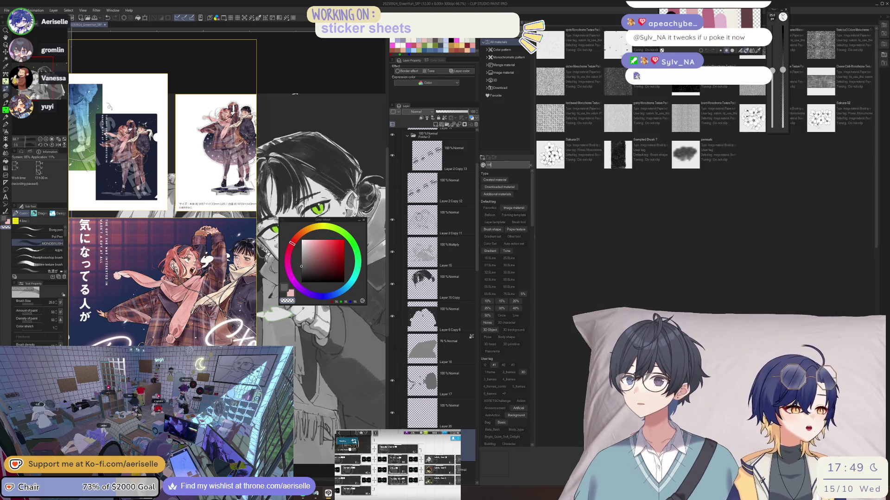
type("m")
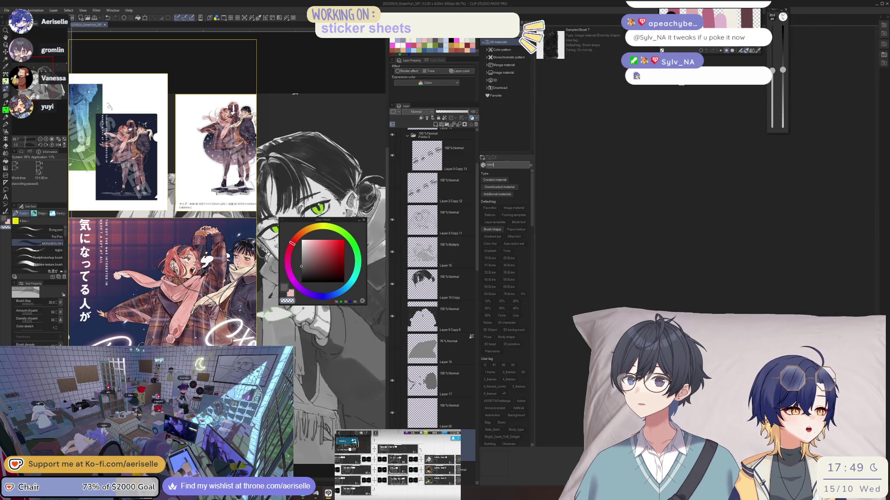
key("BackSpace")
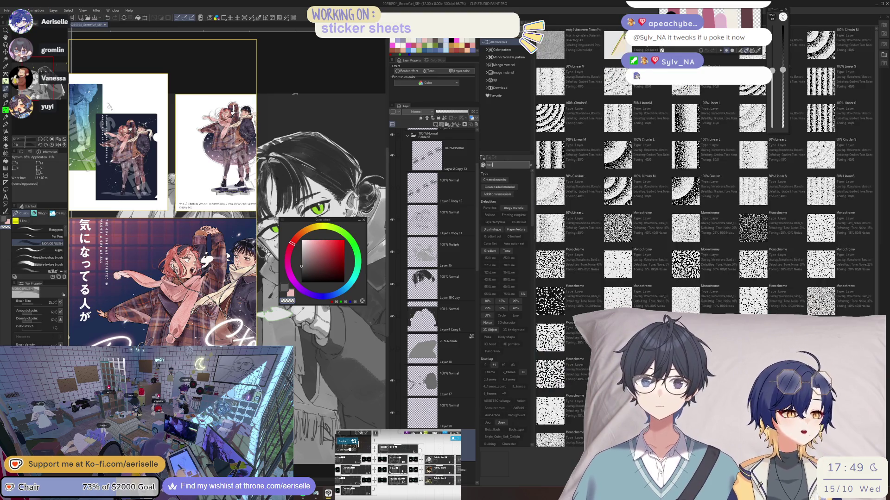
mouse_move(186, 45)
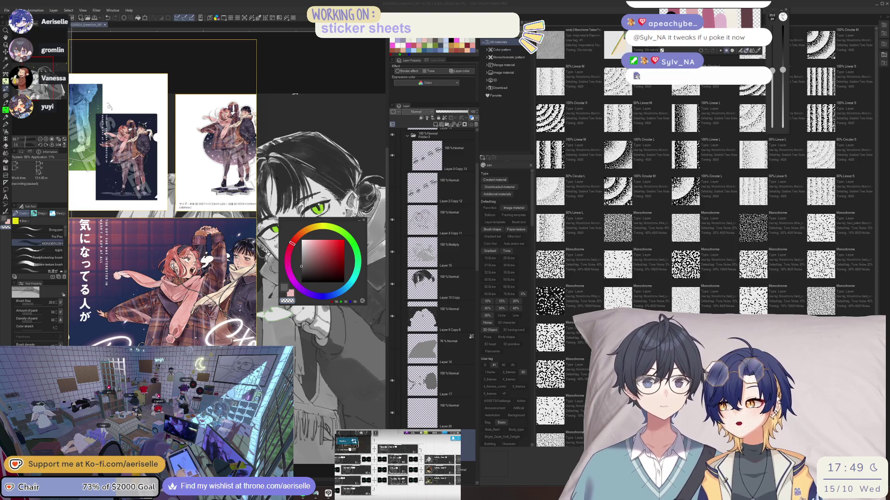
key("BackSpace")
key("BackSpace")
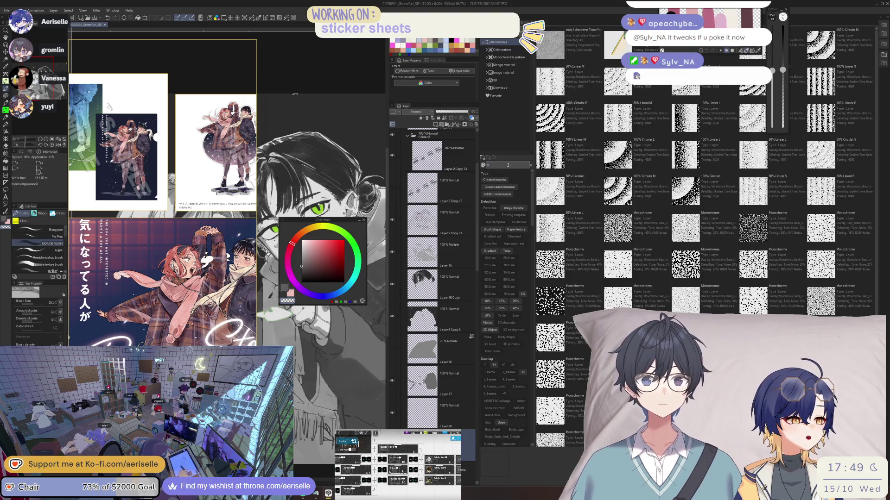
type("an")
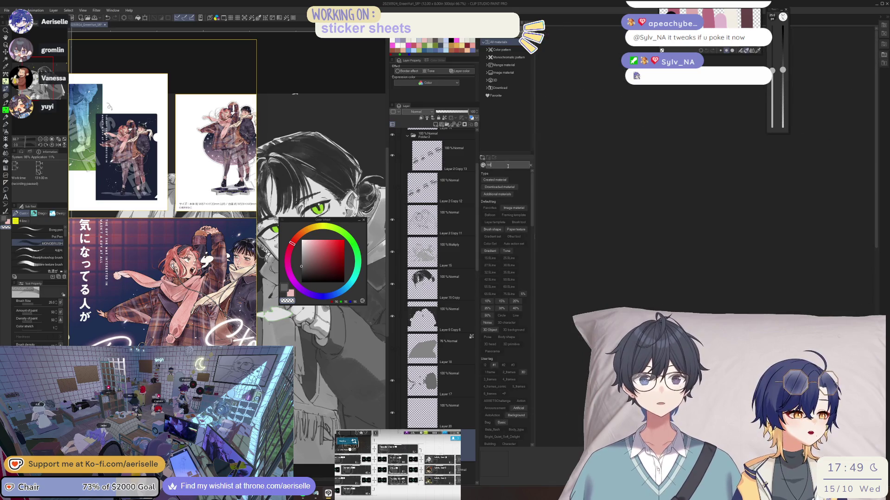
type("s")
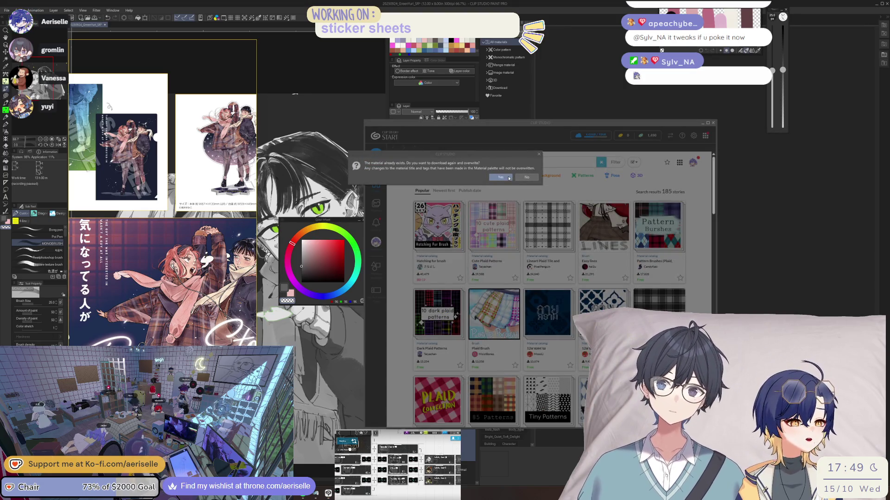
- Approve the overwrite re-download, review Data Transfers, then return to the Color pattern materials
left_click(502, 178)
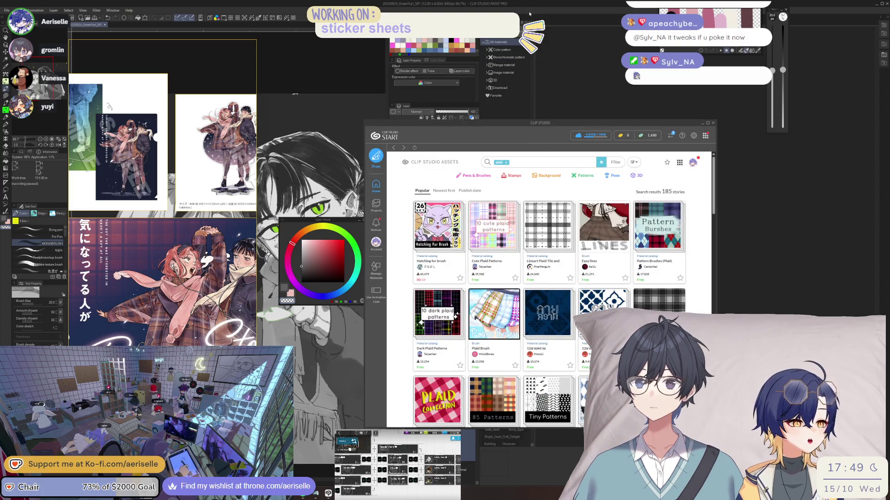
left_click(531, 166)
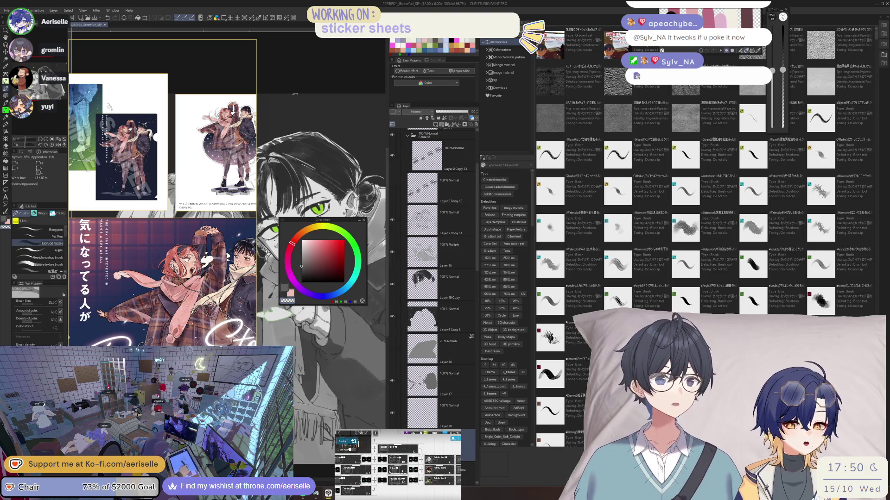
key("alt+Tab")
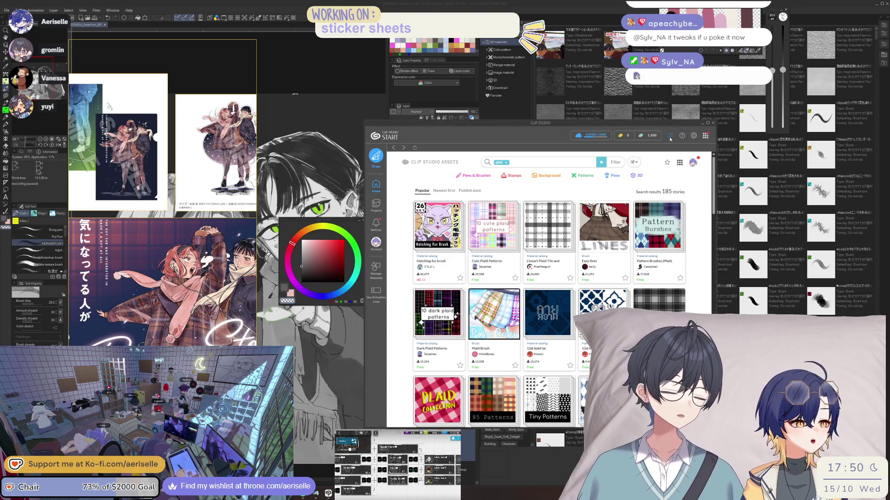
left_click(670, 136)
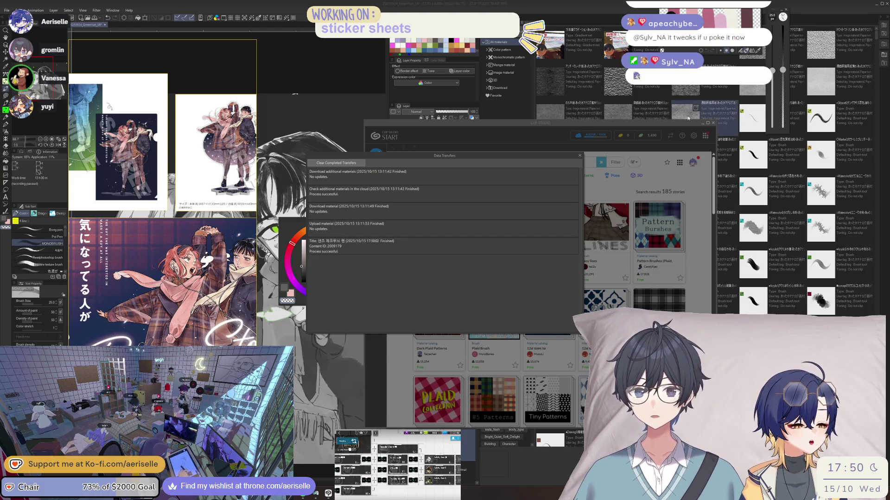
left_click(714, 124)
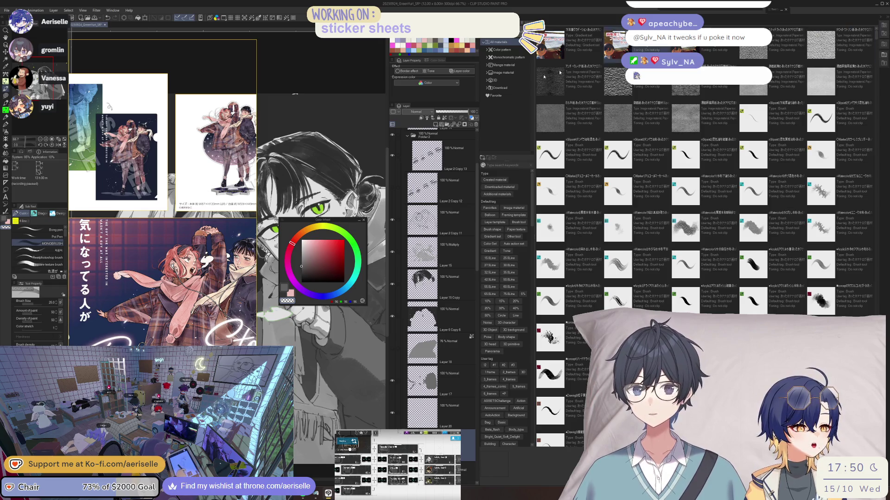
left_click(502, 50)
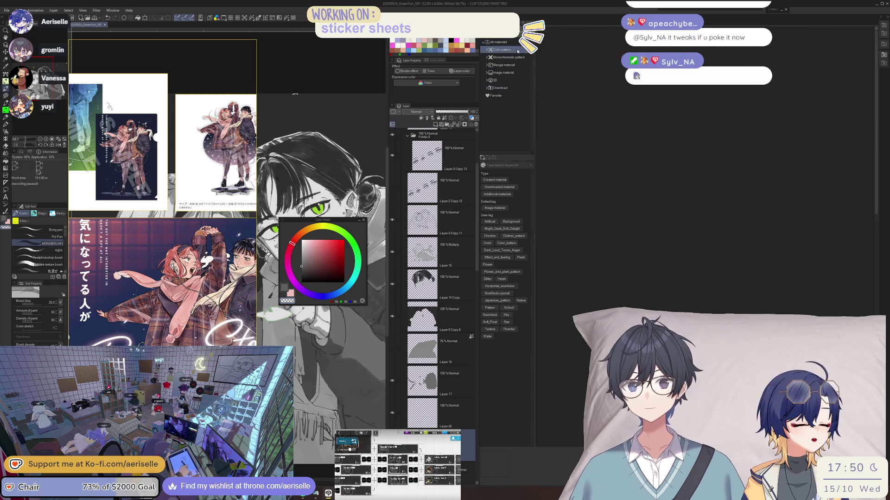
- Switch between favourite and all materials and search the library for 'sands'
left_click(506, 96)
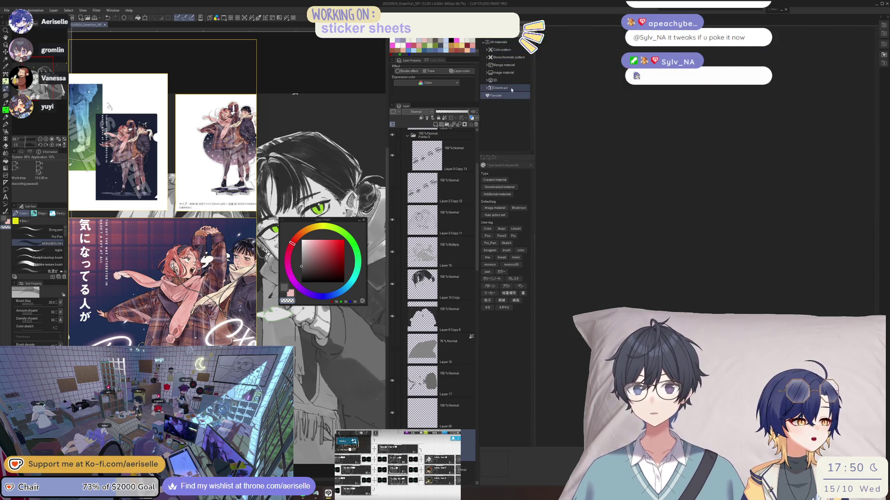
left_click(509, 43)
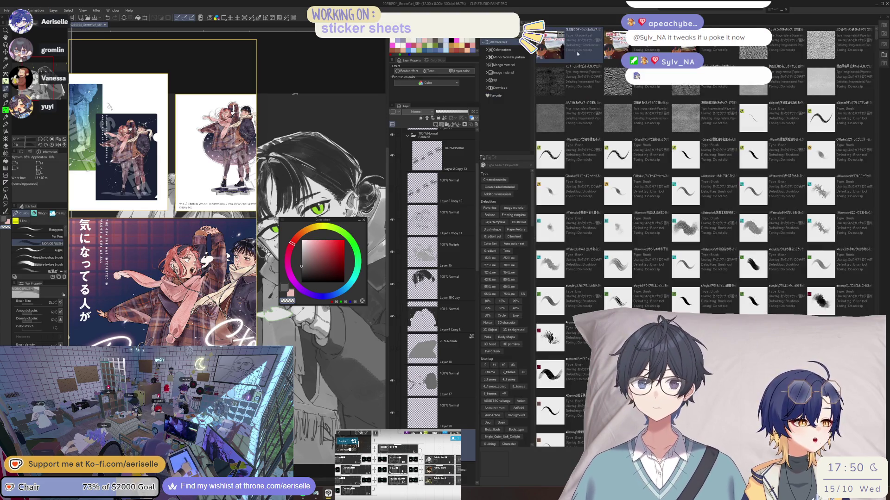
left_click(505, 165)
type("sa")
key("Return")
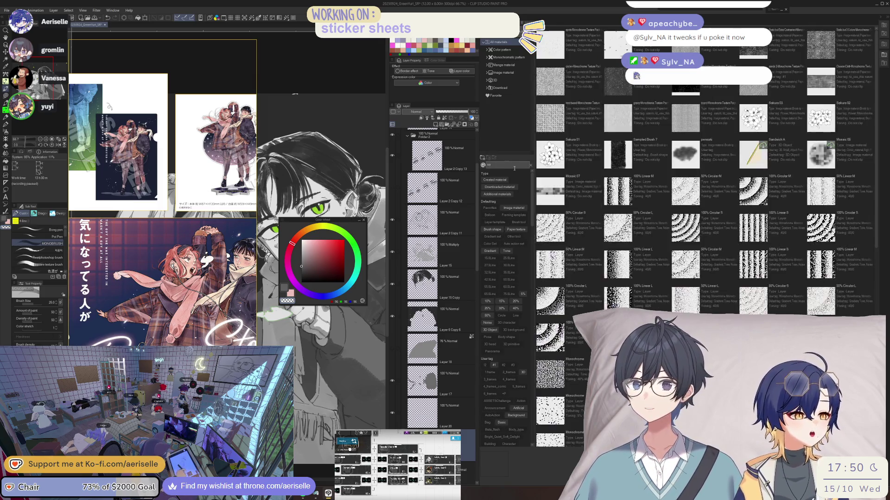
type("nd")
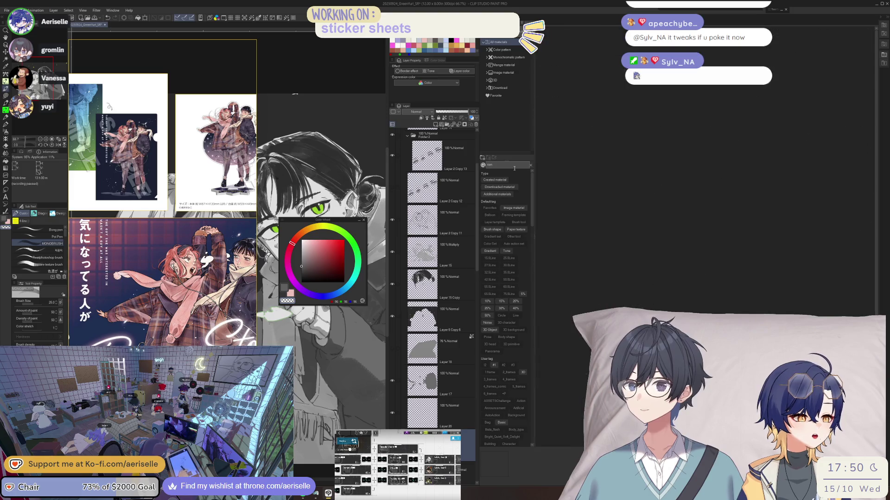
type("s")
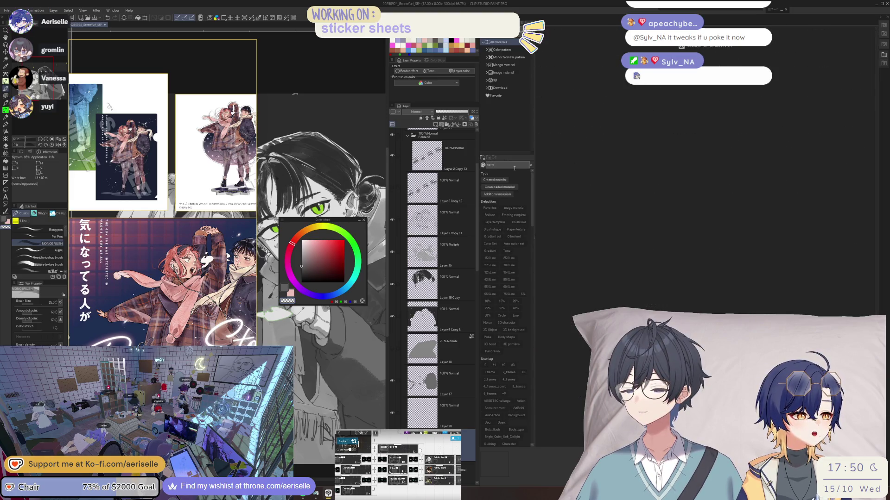
left_click(530, 165)
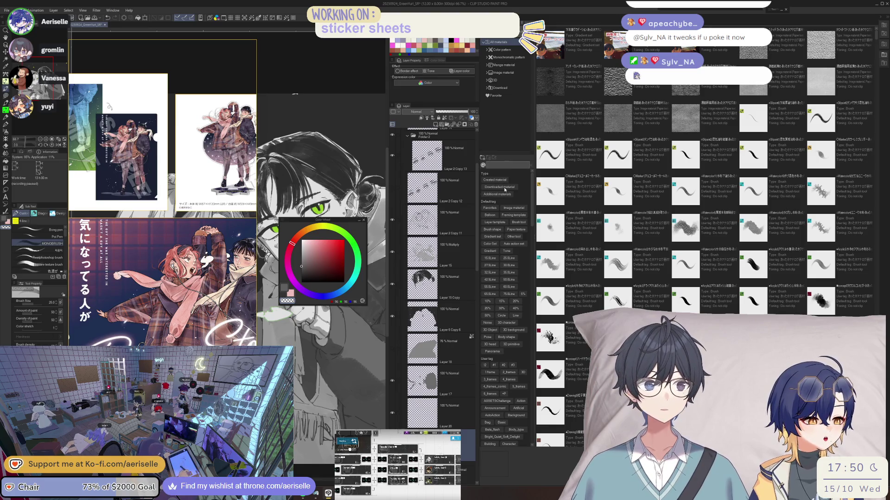
- Show only the downloaded materials and scroll through them
left_click(510, 88)
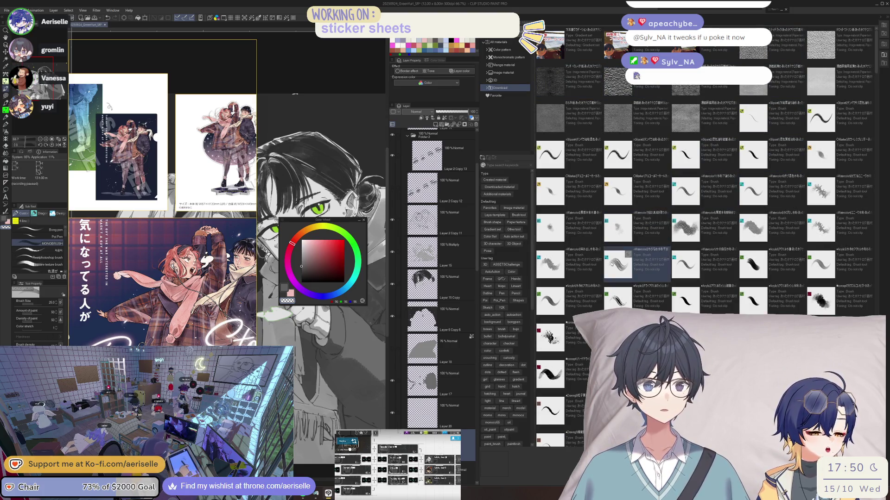
scroll(611, 265, "down", 4)
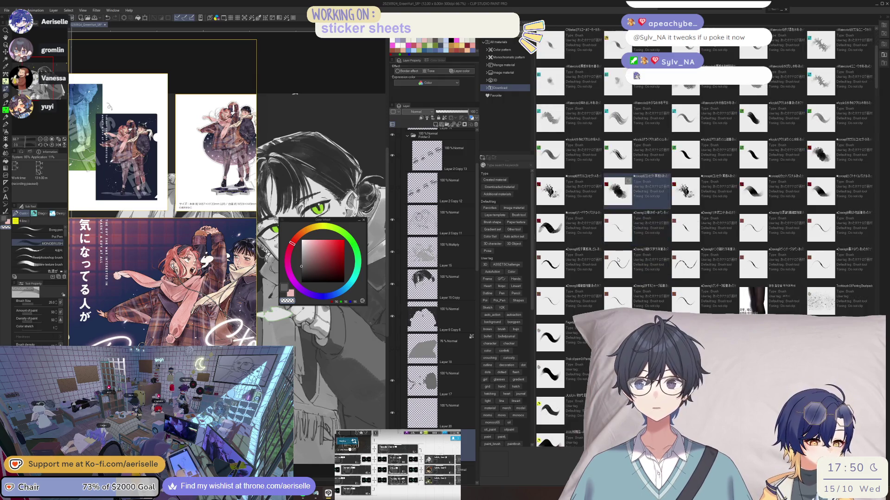
scroll(617, 260, "down", 1)
scroll(617, 260, "down", 2)
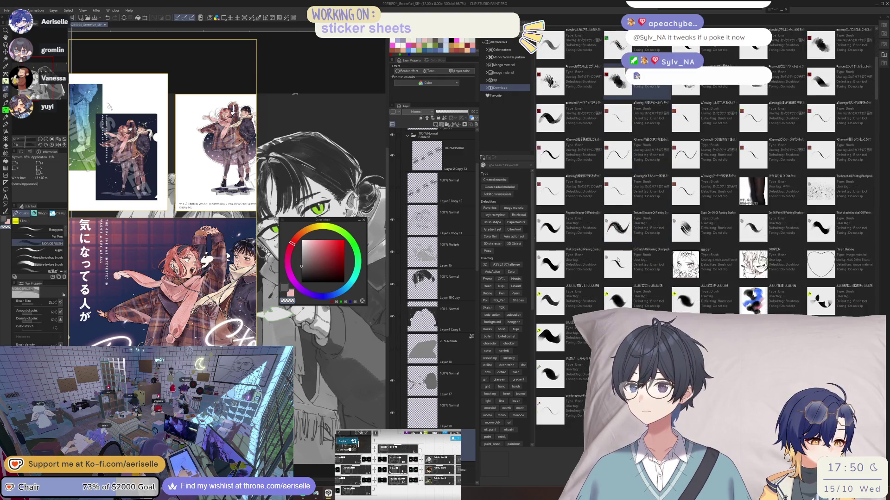
scroll(618, 260, "down", 2)
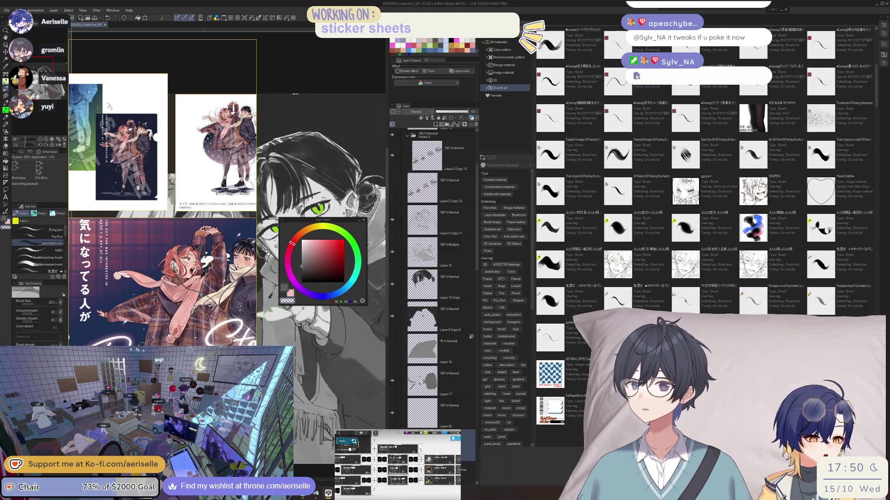
scroll(621, 258, "down", 6)
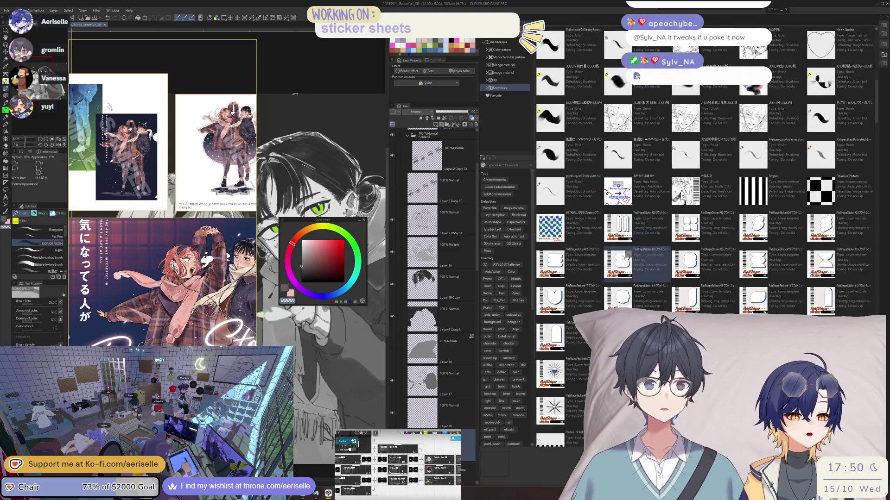
scroll(650, 283, "down", 4)
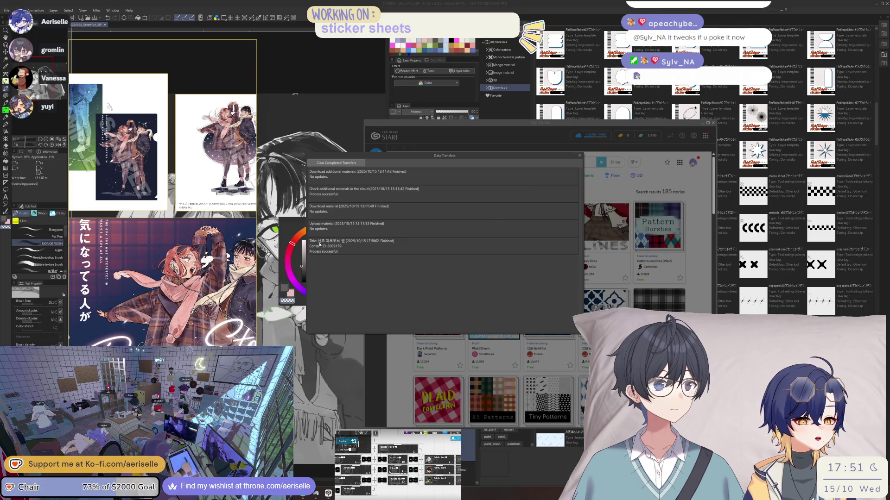
- Close the Data Transfers log, scroll the Downloads page, then bring Clip Studio Paint forward
left_click(579, 156)
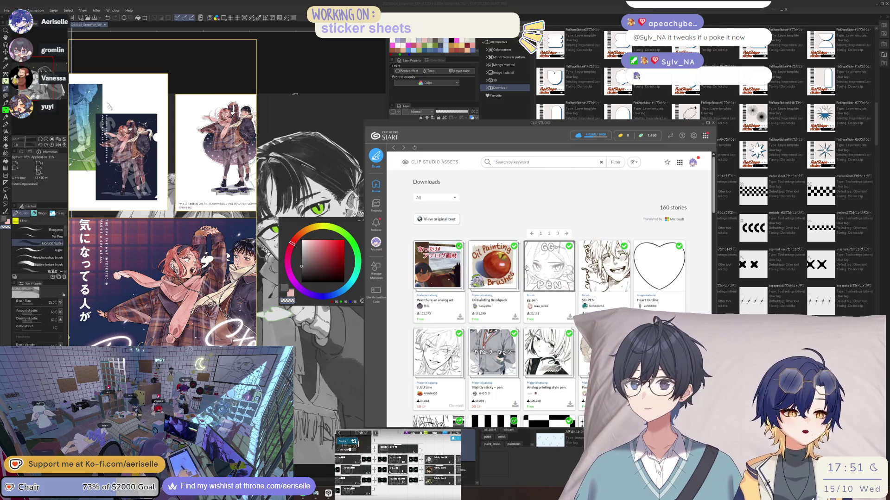
scroll(481, 312, "down", 2)
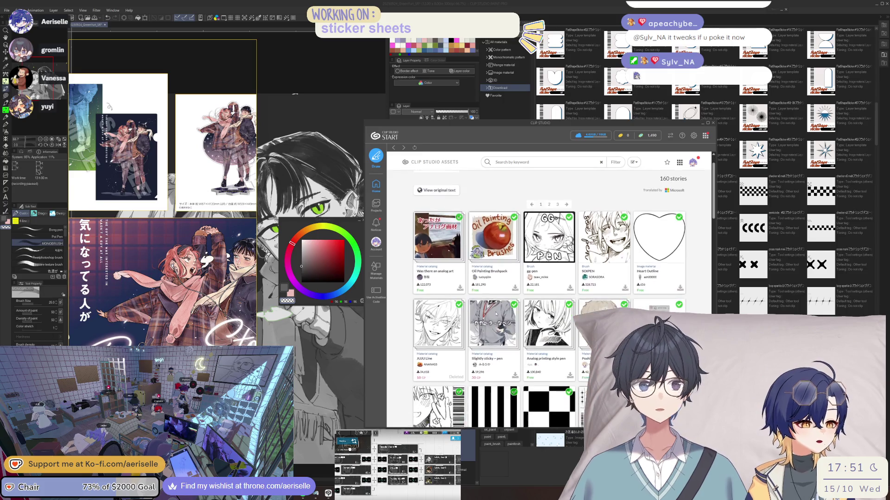
scroll(543, 321, "up", 2)
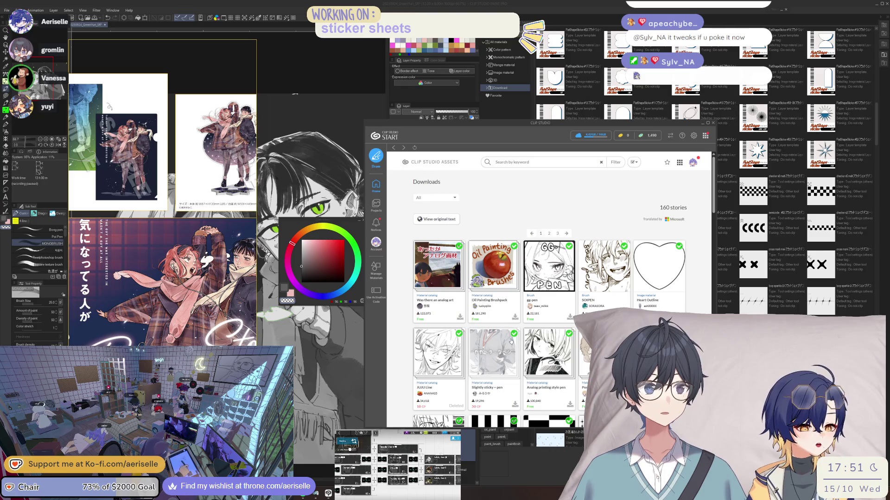
scroll(456, 197, "down", 10)
scroll(546, 330, "down", 10)
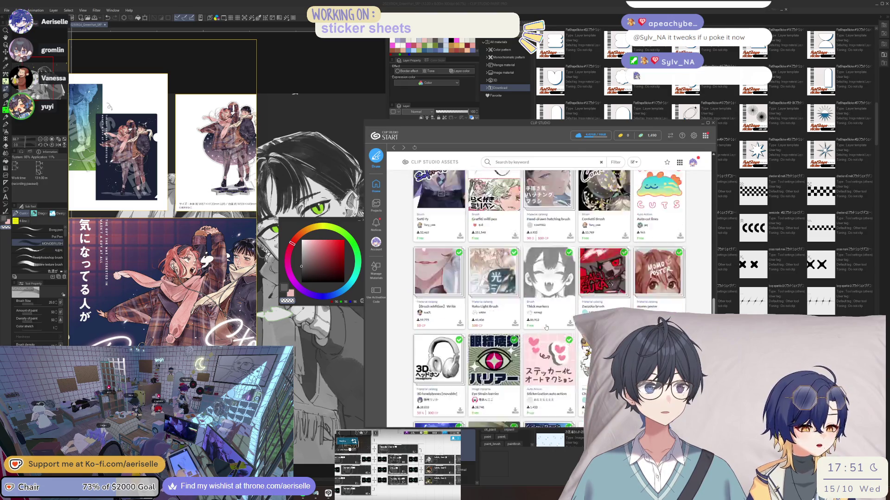
scroll(546, 330, "down", 2)
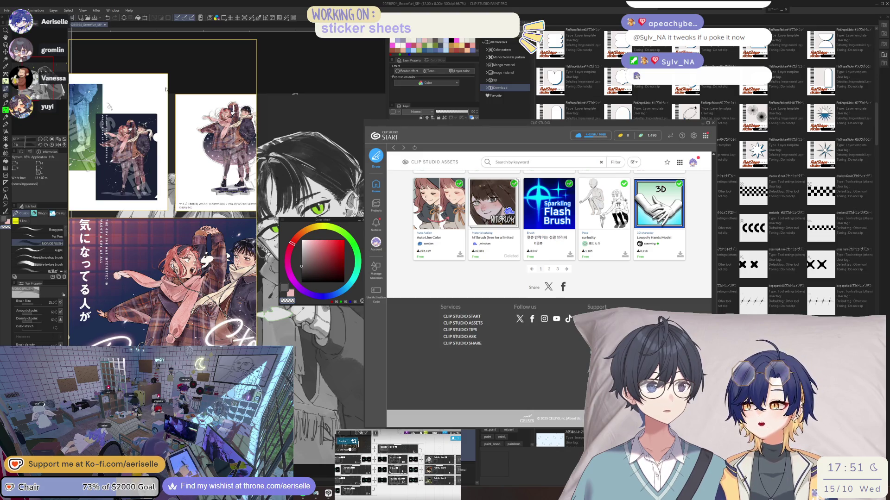
left_click(504, 133)
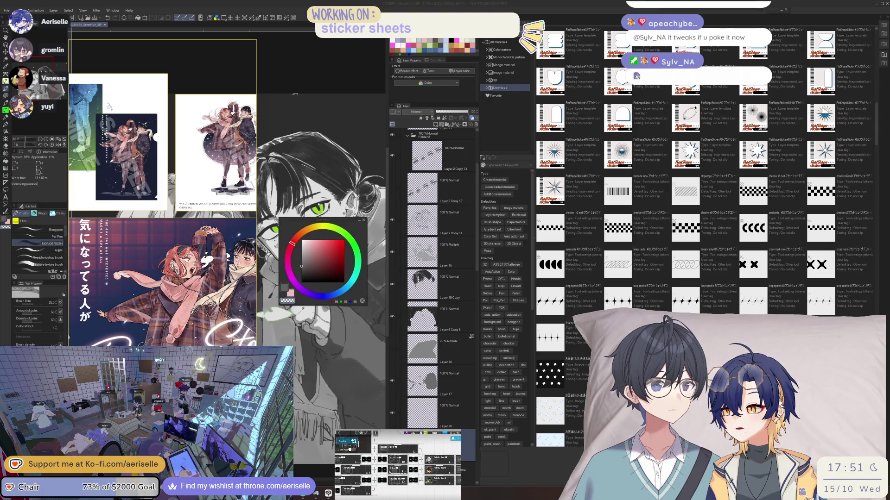
- Search the materials with a pasted Japanese keyword, then clear the search
left_click(523, 165)
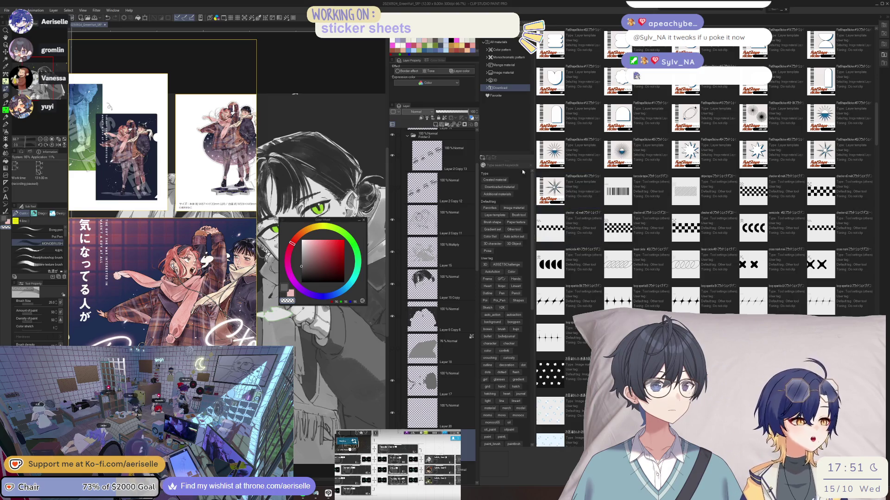
key("ctrl+v")
key("Return")
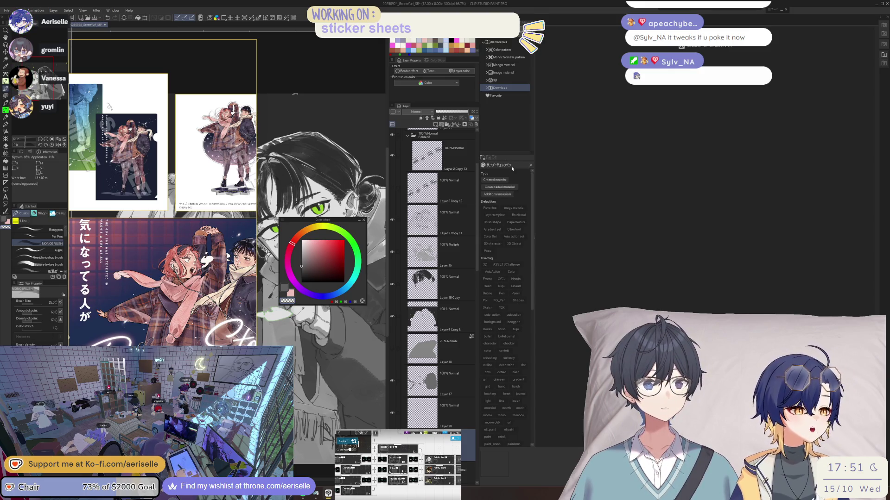
left_click(509, 165)
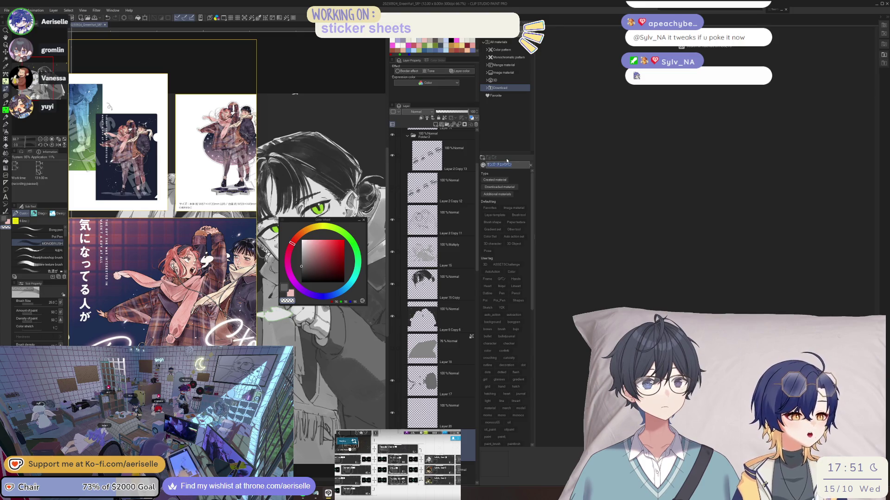
key("BackSpace")
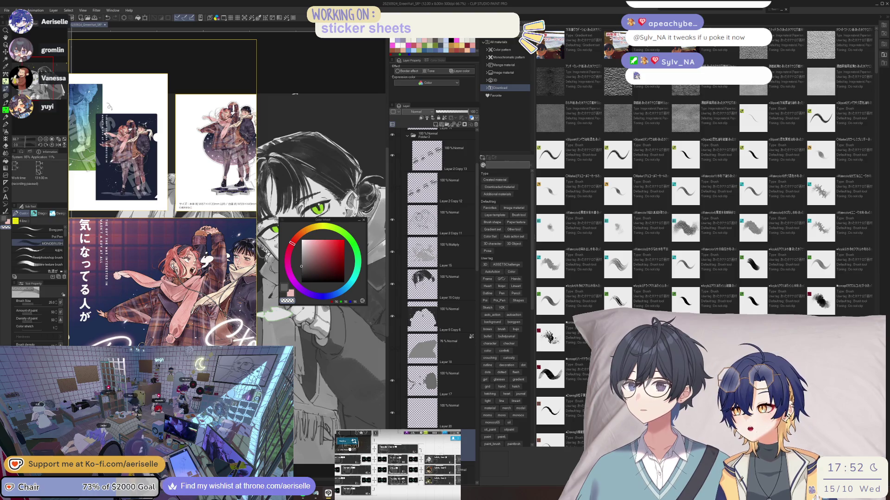
- Search the materials for the keyword さん, then clear the search to list all materials
left_click(515, 165)
type("さん")
key("Return")
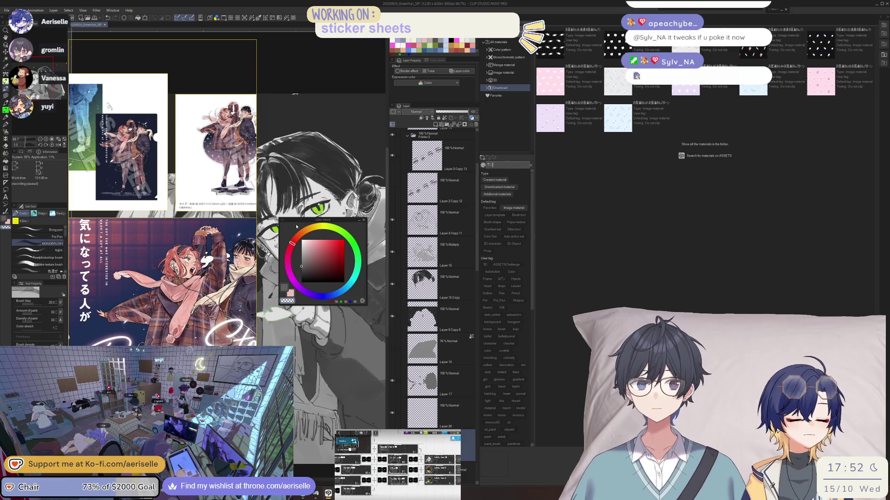
left_click(80, 161)
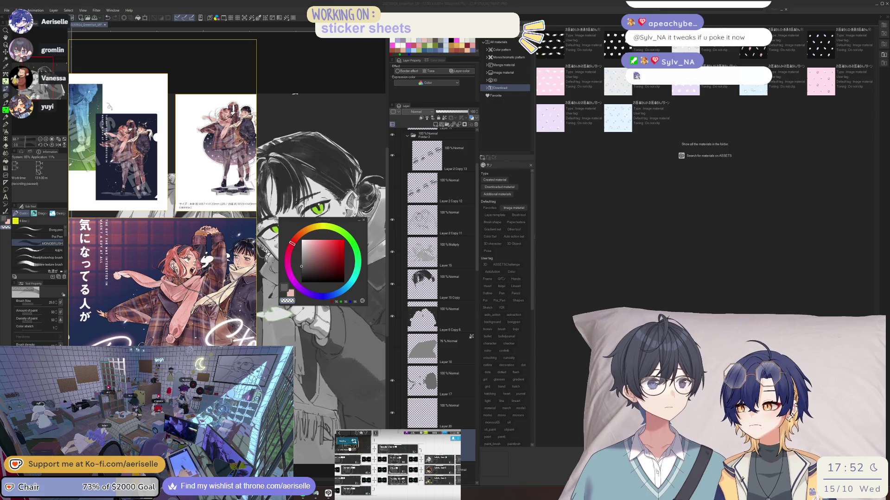
left_click(319, 221)
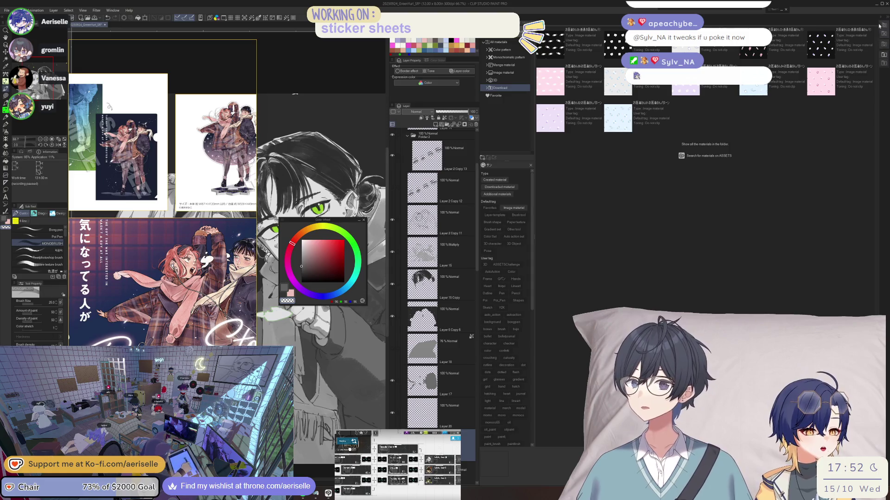
left_click(530, 165)
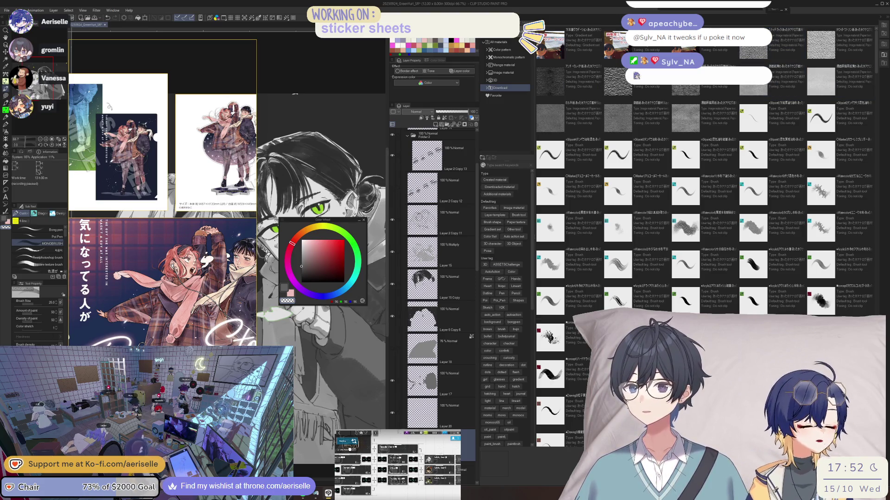
- Scroll down the Download materials to the plaid tiles and start a plaid keyword search
scroll(705, 186, "down", 5)
scroll(704, 186, "down", 1)
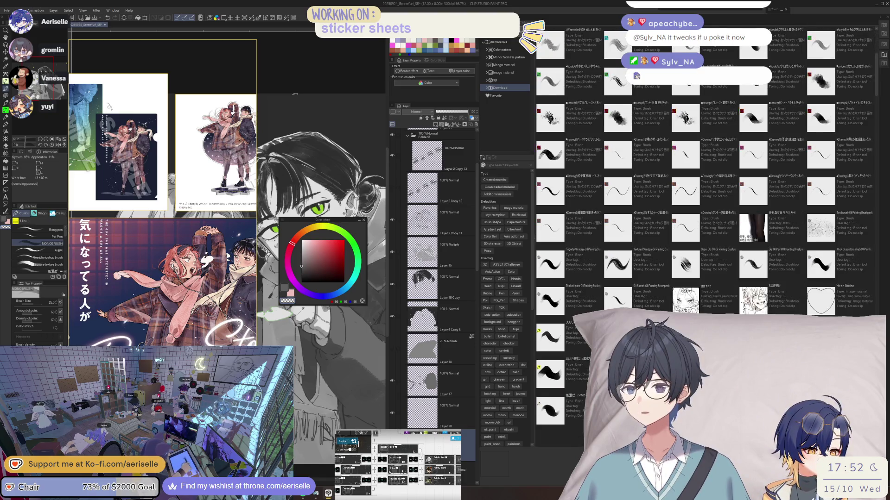
scroll(704, 185, "down", 3)
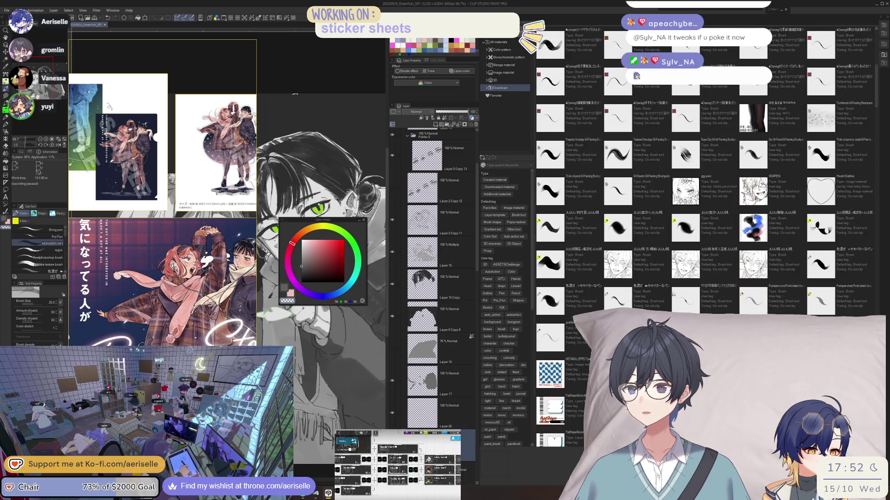
scroll(695, 108, "down", 10)
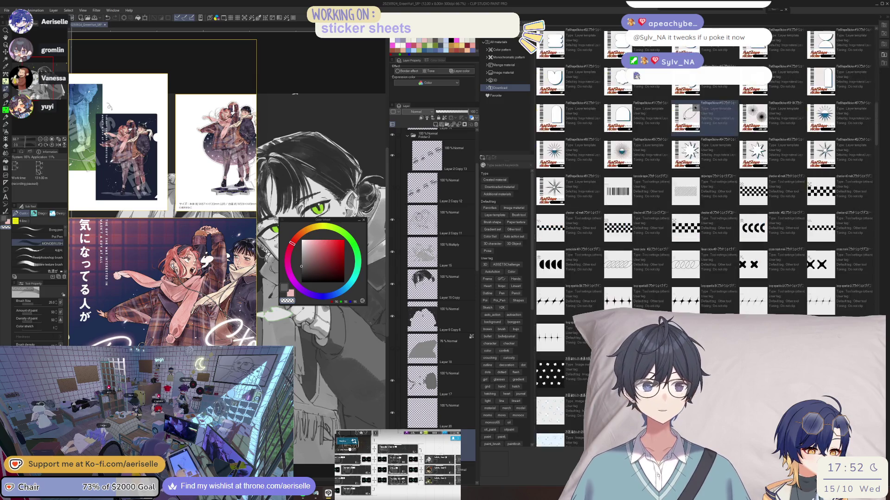
scroll(694, 108, "down", 6)
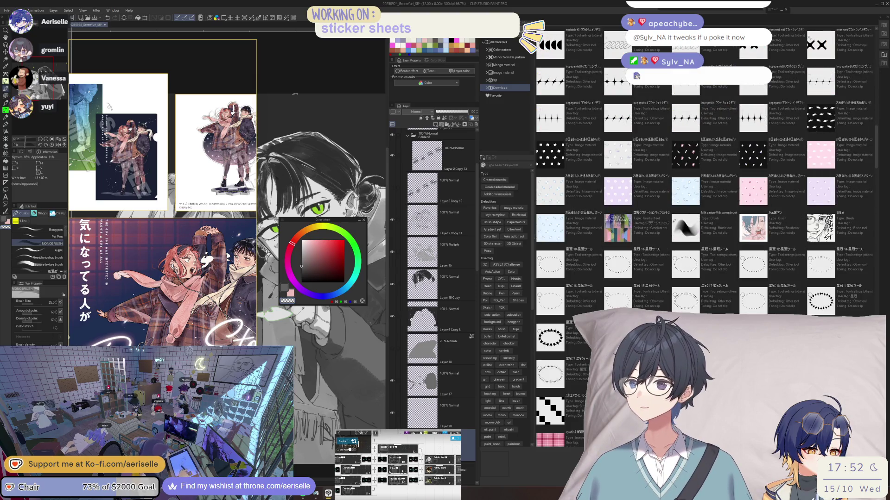
scroll(622, 226, "down", 1)
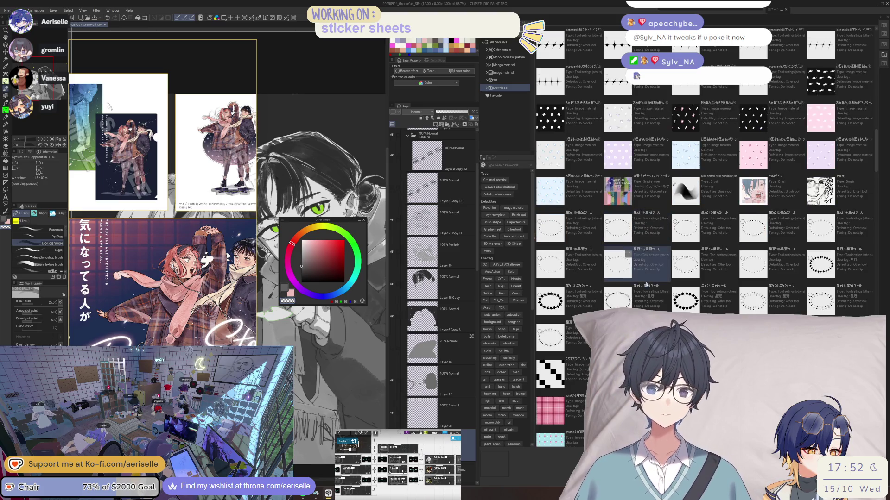
scroll(648, 301, "down", 1)
scroll(648, 302, "down", 2)
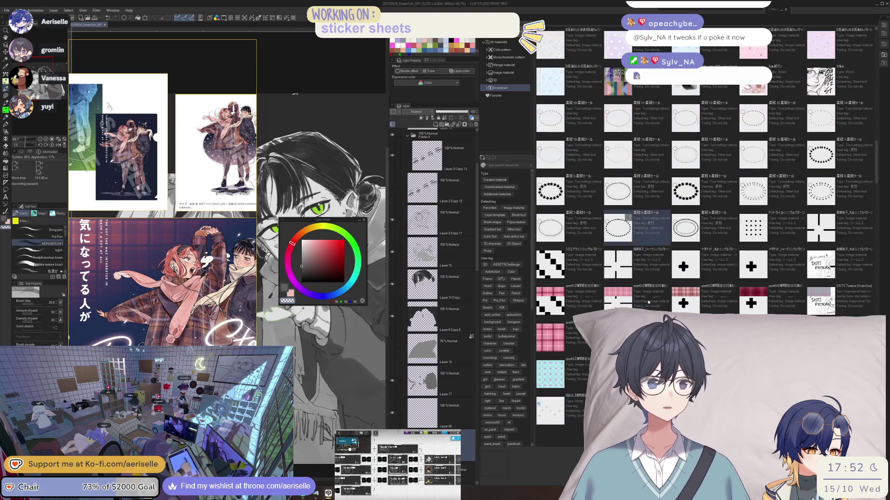
scroll(648, 302, "down", 2)
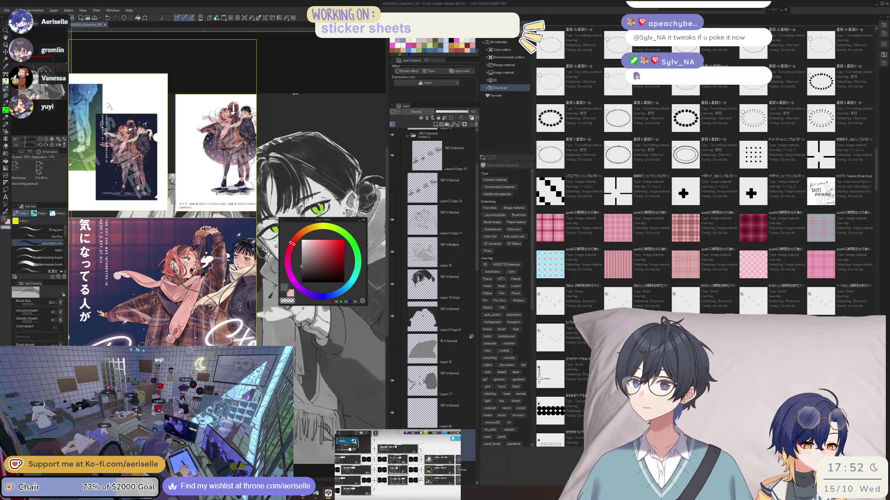
scroll(704, 232, "down", 4)
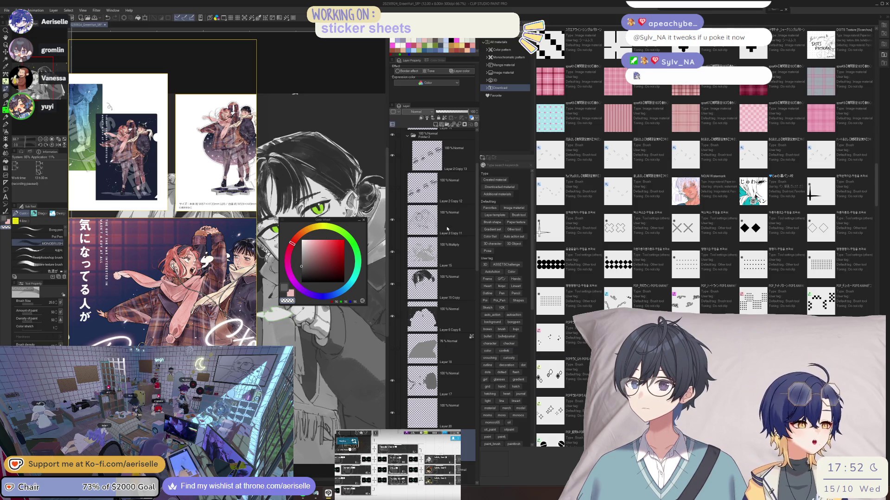
left_click(512, 165)
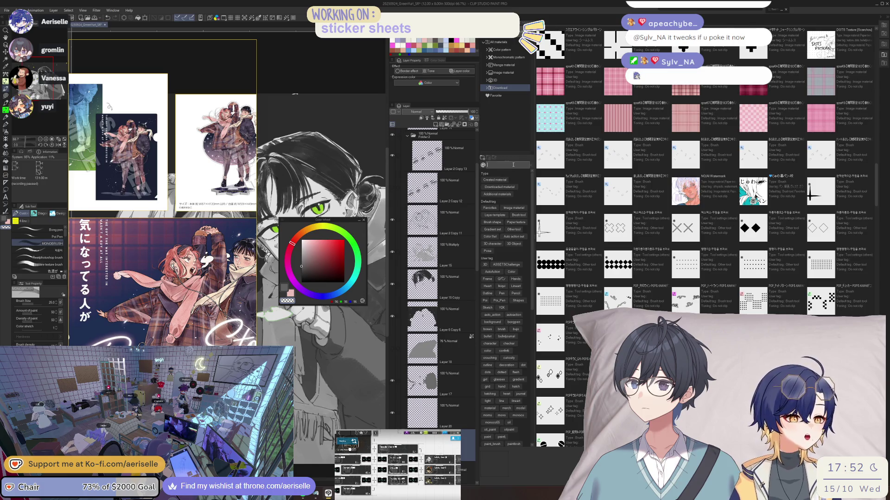
type("s")
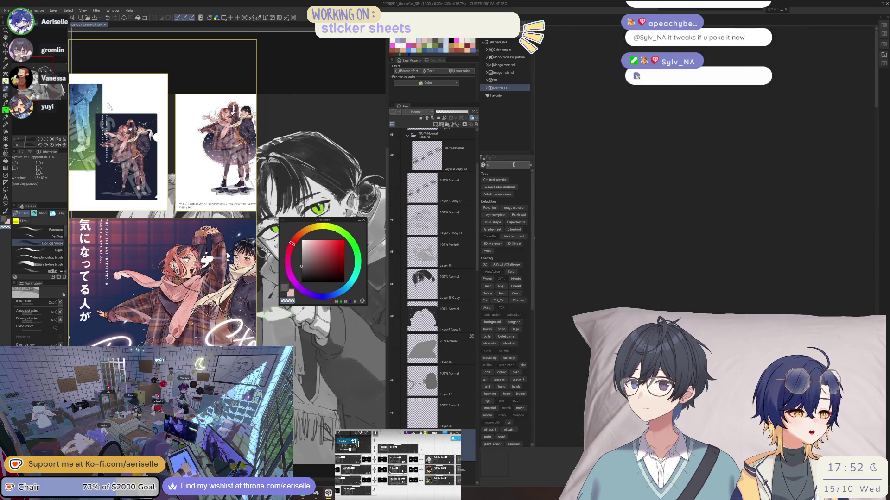
type("a")
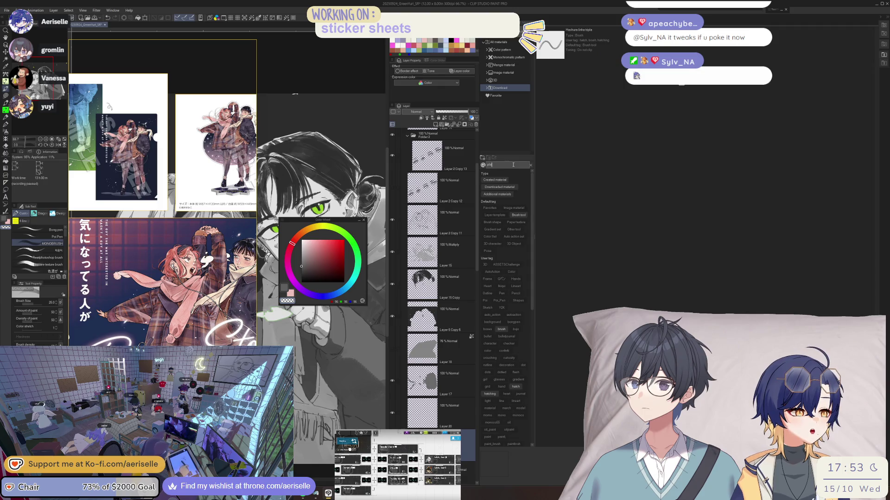
type("id")
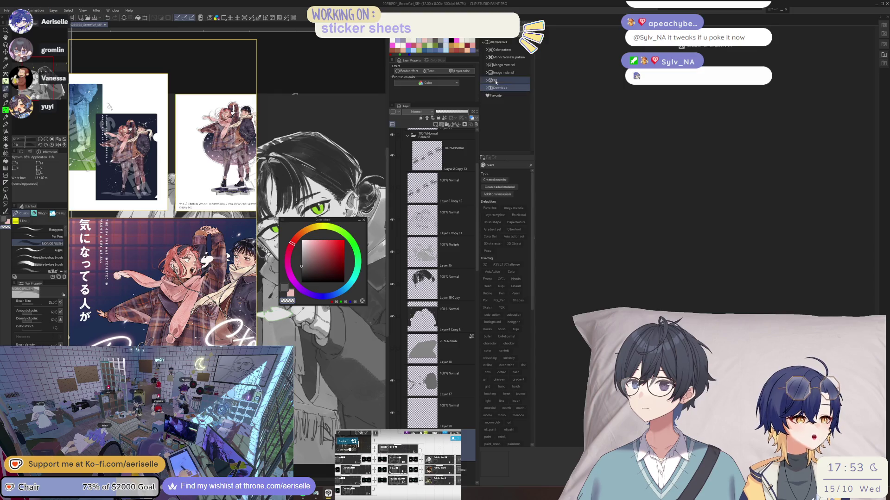
- Clear the material search and pick the チェックブラウン pattern brush in the decoration group
left_click(531, 165)
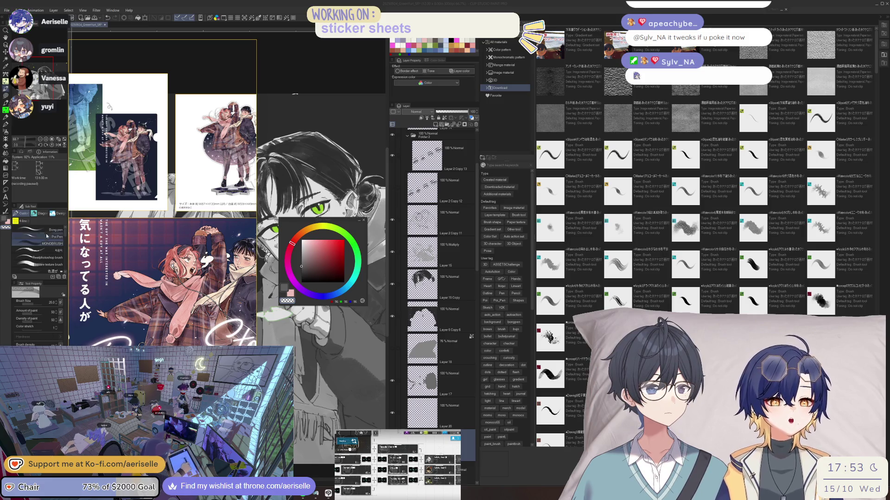
left_click(60, 213)
left_click(55, 251)
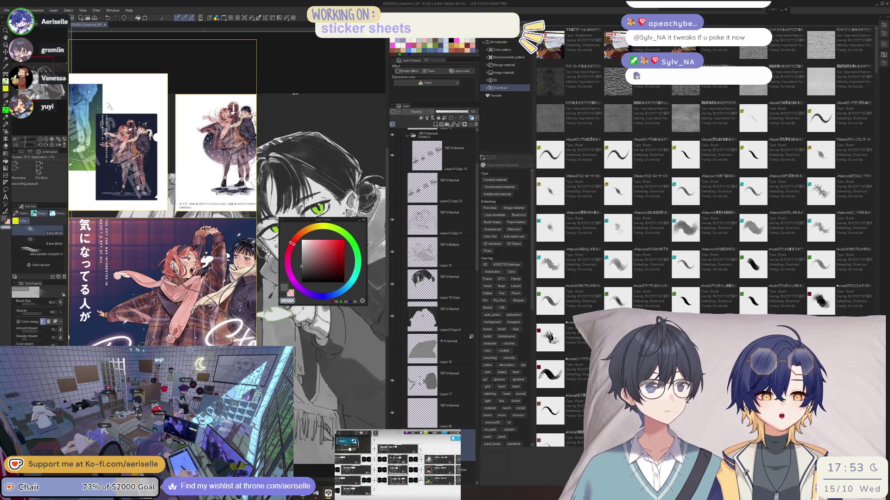
- Switch brush sets to the galaxy and sticker group and select the plaid1 pattern brush
left_click(41, 213)
left_click(59, 214)
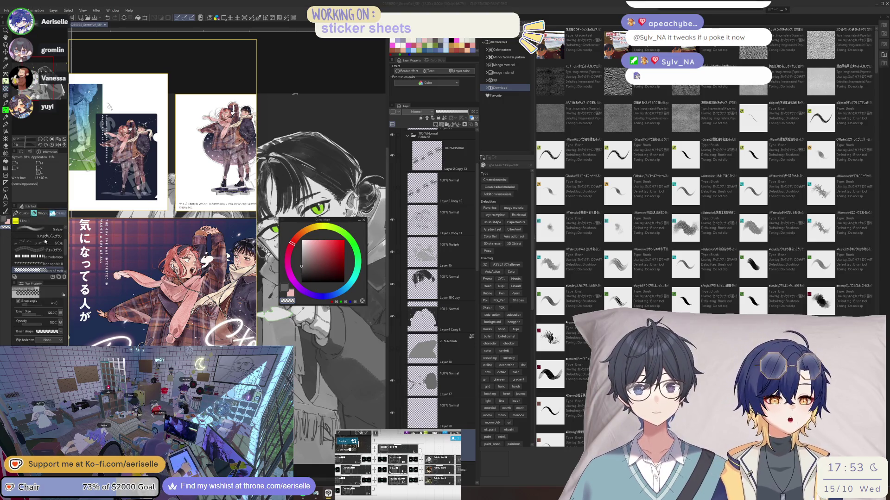
scroll(37, 258, "down", 2)
left_click(40, 272)
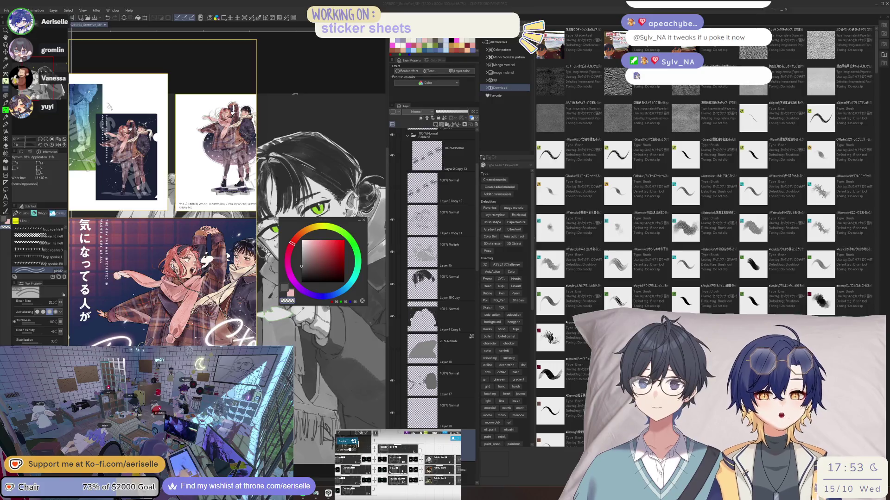
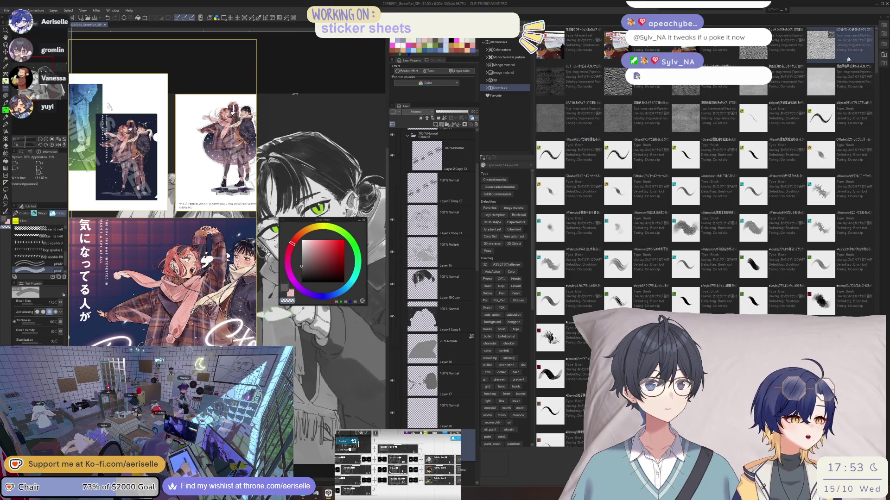
- Collapse the Material palette dock so the canvas widens and the other palettes shift right
left_click(888, 19)
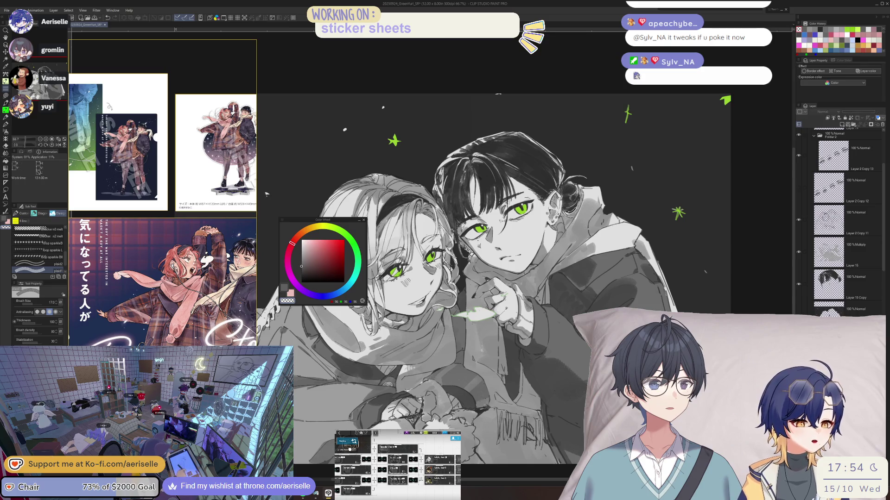
- Undo and redo the grey coat and scarf shading, then mirror and rotate the view to check
key("ctrl+z")
key("ctrl+y")
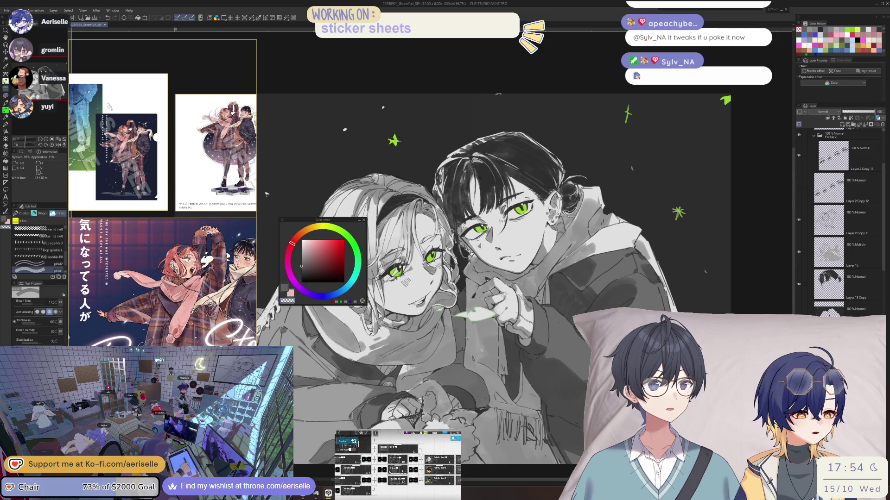
scroll(463, 368, "up", 2)
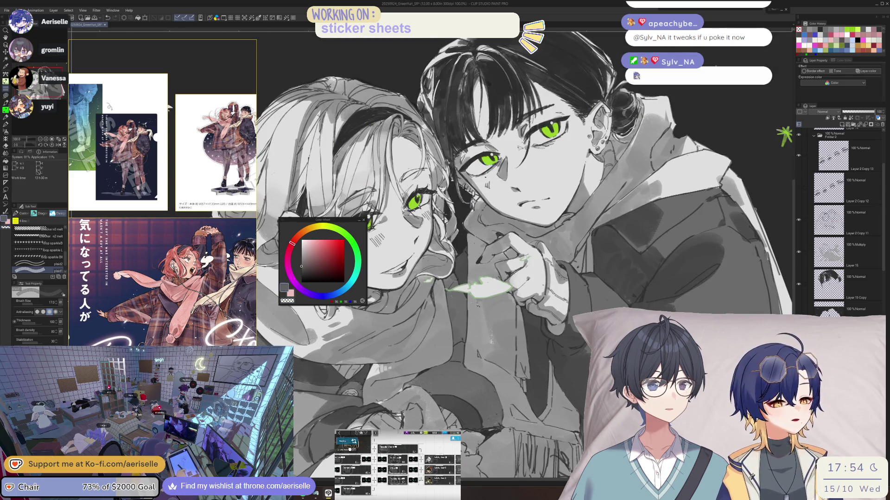
key("h")
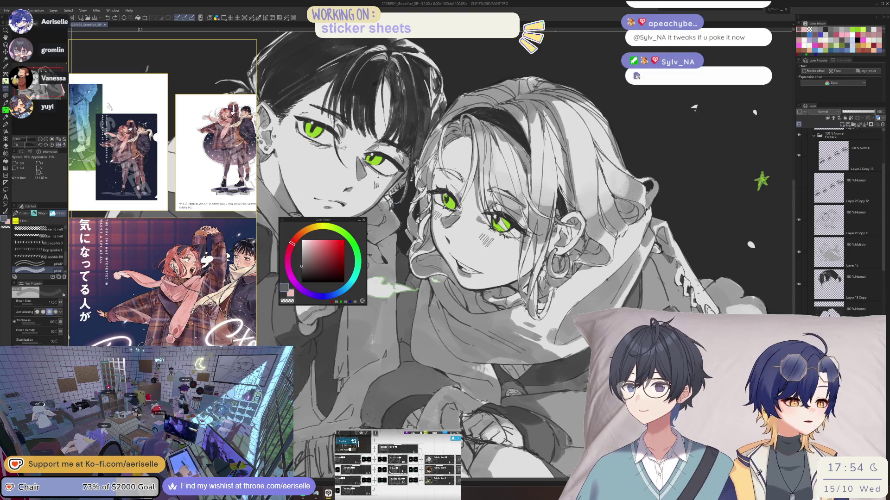
key("-")
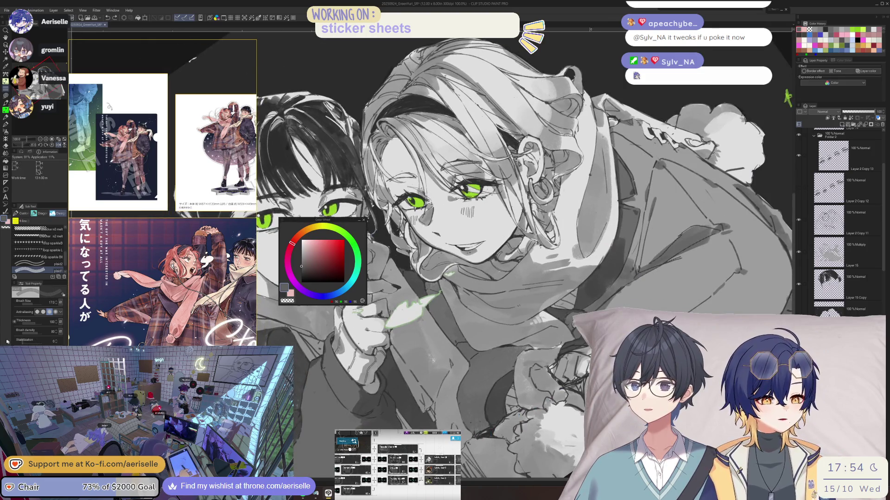
- Raise the brush size to 200 and the stabilization to about 20
key("bracketright")
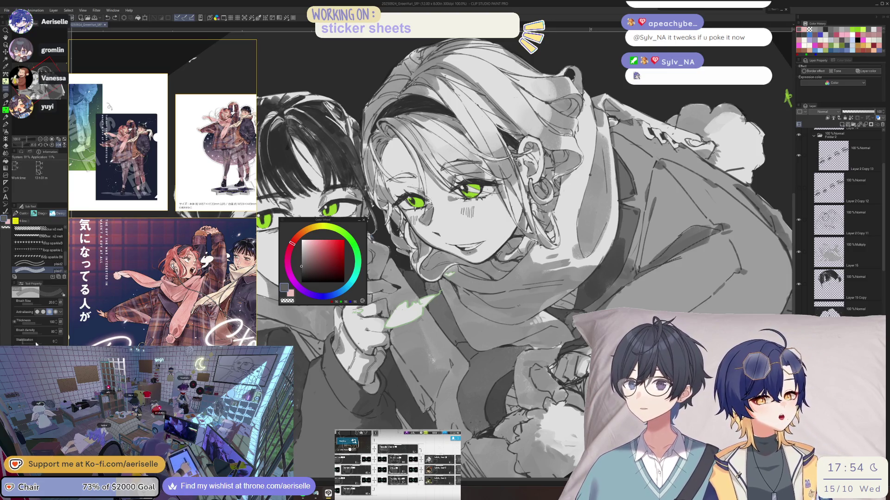
left_click_drag(29, 343, 40, 343)
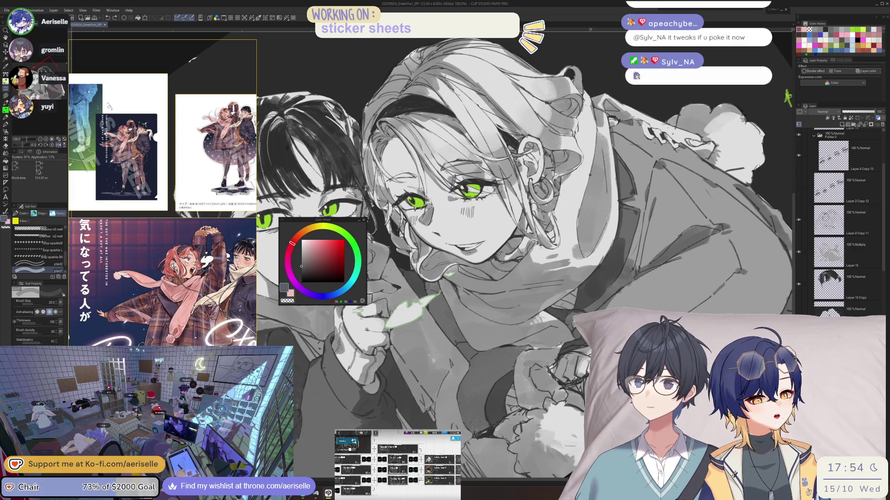
left_click(36, 345)
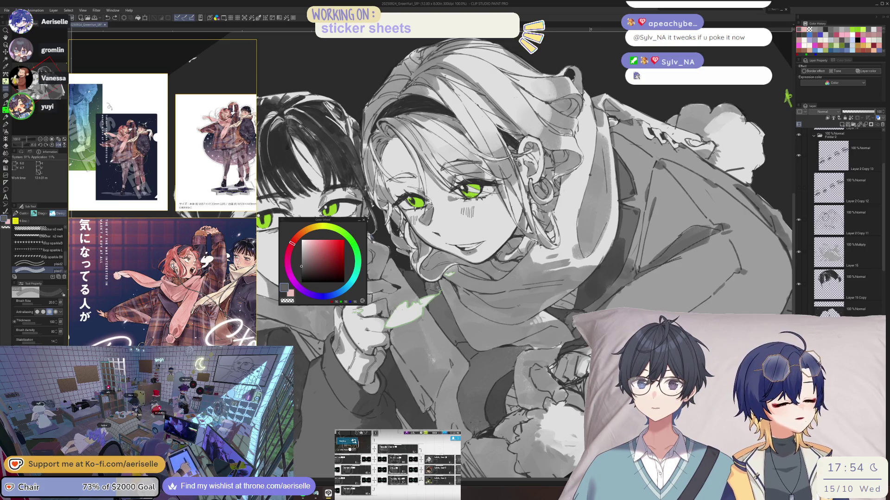
key("h")
key("minus")
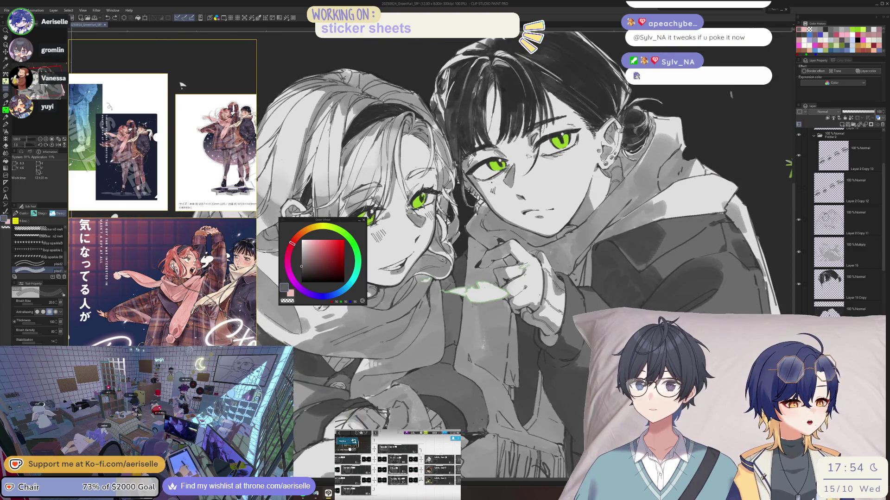
left_click_drag(39, 345, 42, 344)
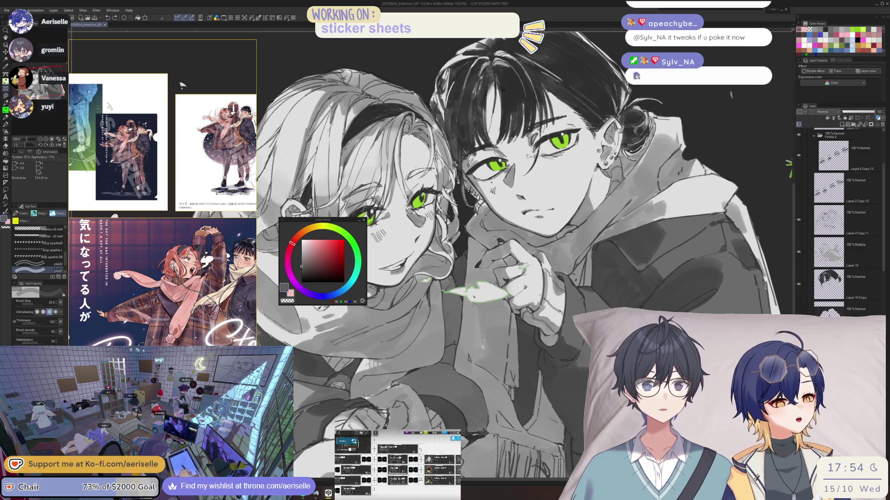
- Draw a thin dark line on the clothing below the hands, checking it mirrored at 50%
left_click_drag(445, 282, 458, 333)
key("h")
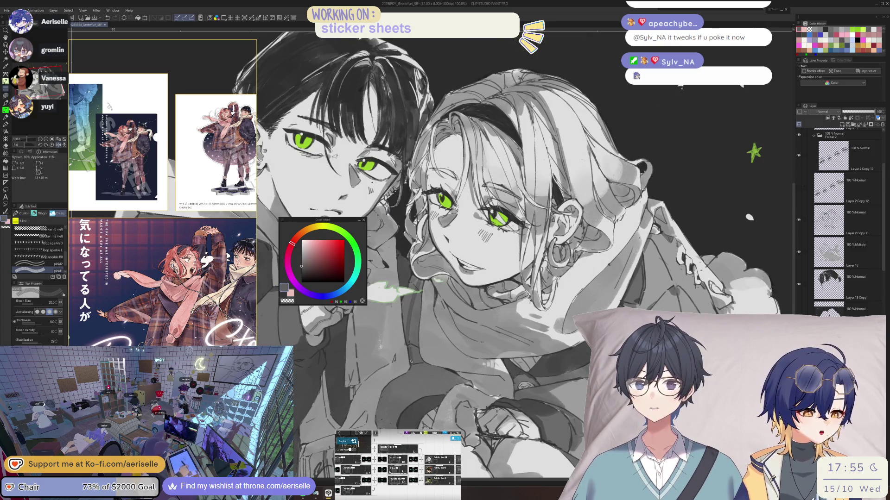
key("h")
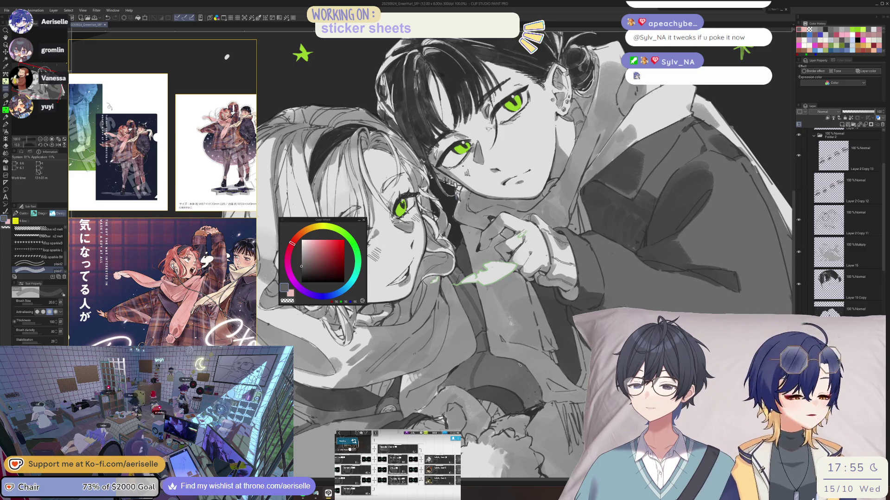
key("h")
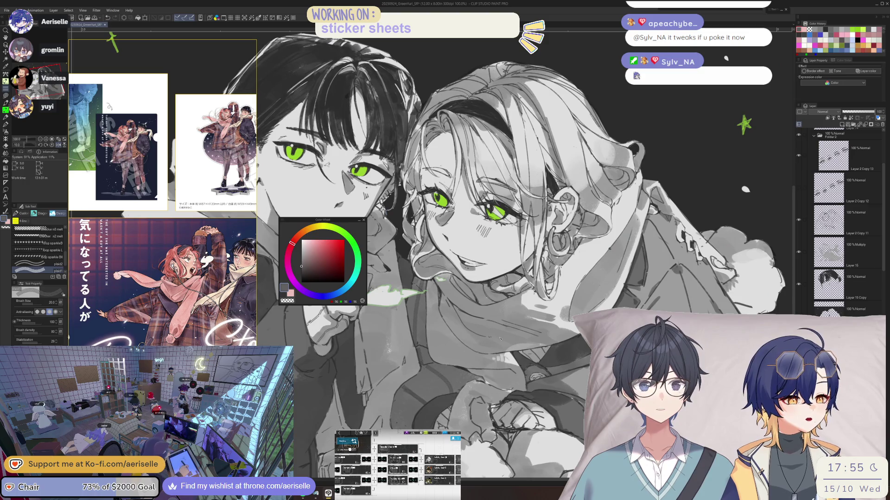
key("h")
key("minus")
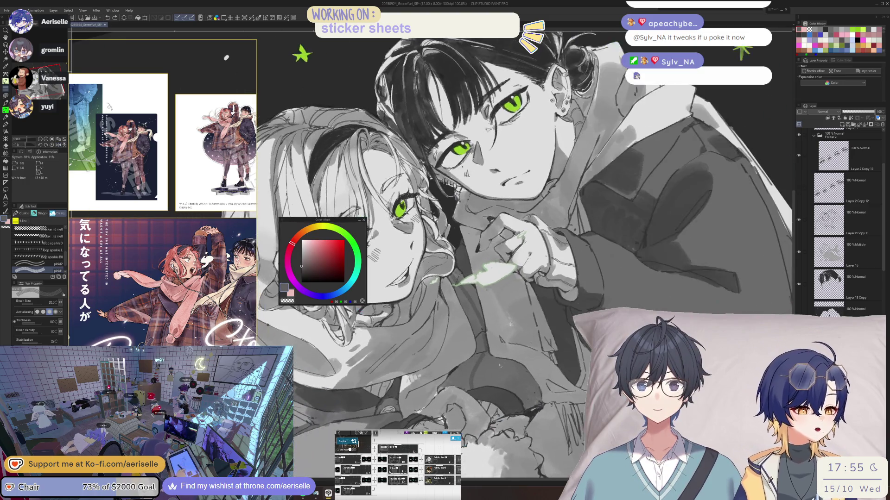
key("h")
key("ctrl+minus")
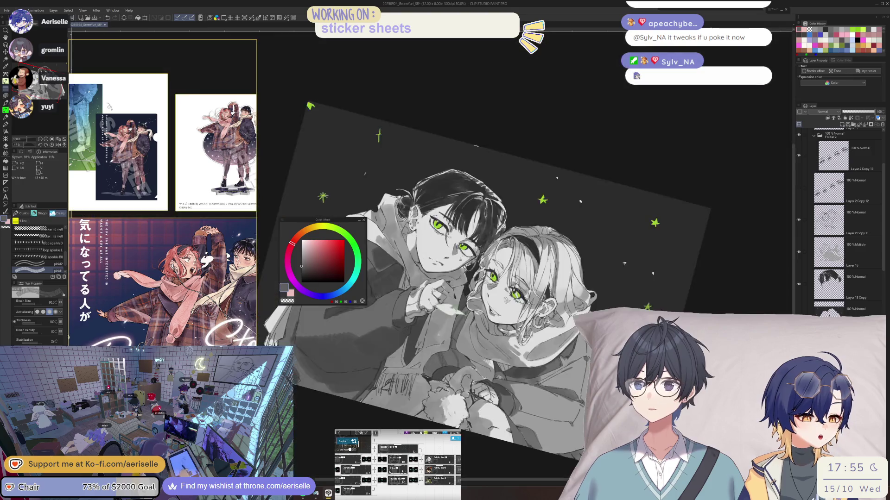
- Straighten the view rotation and zoom in to 66.7%
key("minus")
key("e")
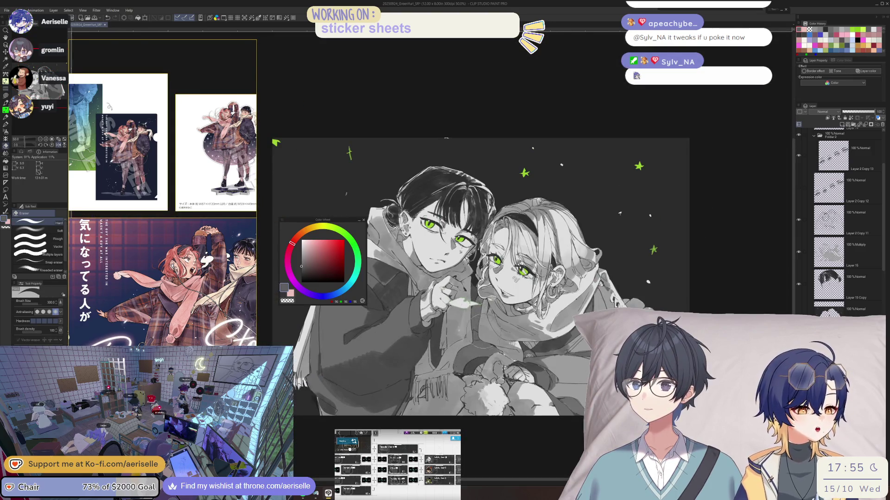
key("ctrl+plus")
key("b")
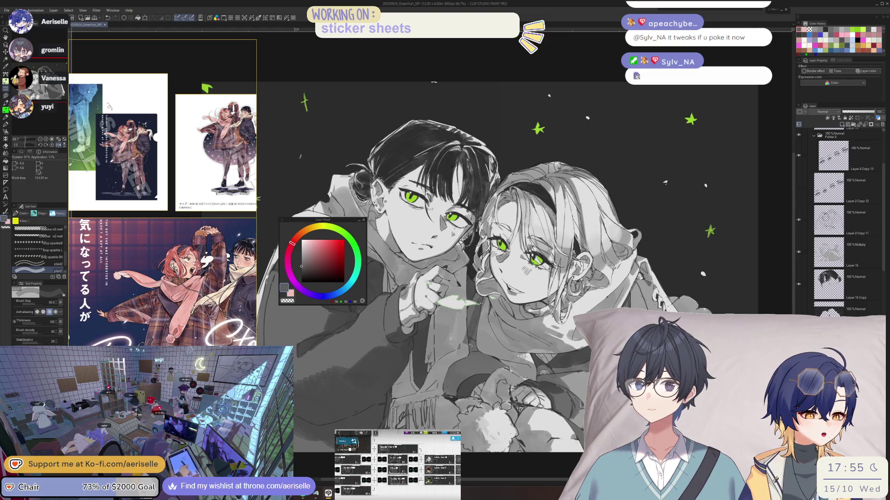
- Set the eraser to size 100, select another layer and open its layer menu
key("e")
scroll(471, 345, "up", 2)
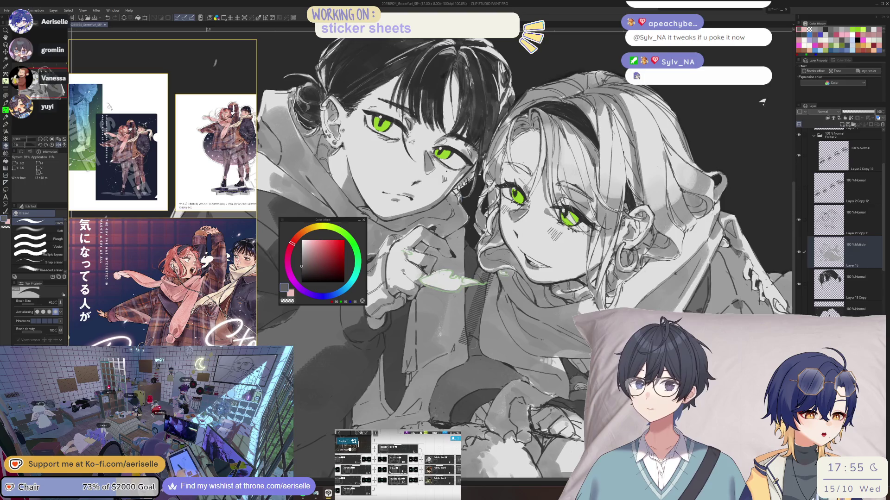
key("bracketright")
key("bracketright")
key("bracketright")
left_click(472, 348, "ctrl")
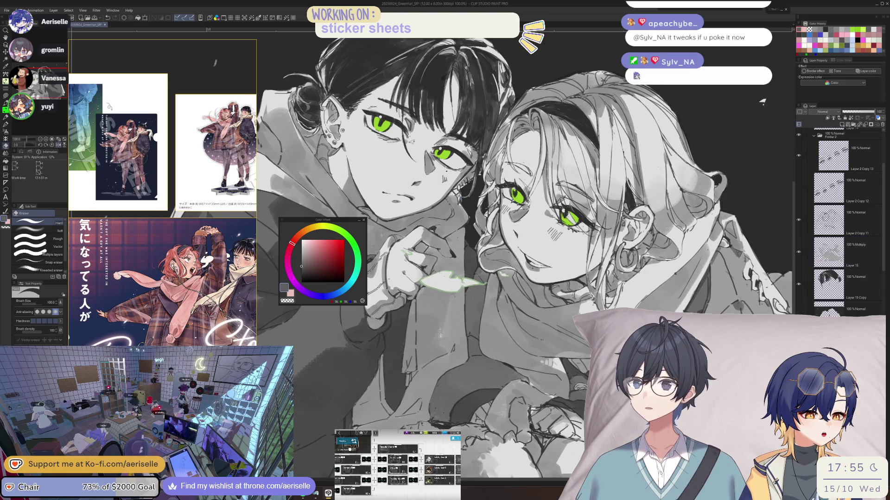
right_click(820, 303)
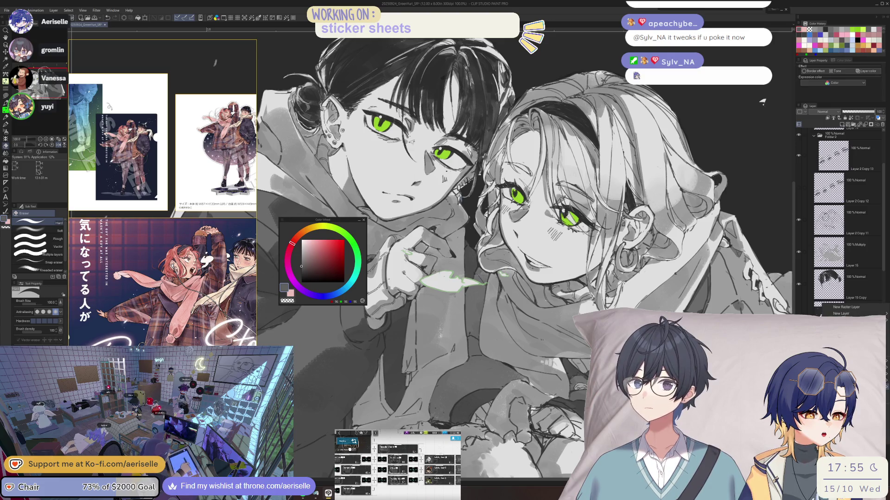
- Hatch diagonal shading along the scarf with a decoration brush, extending it further down
key("Escape")
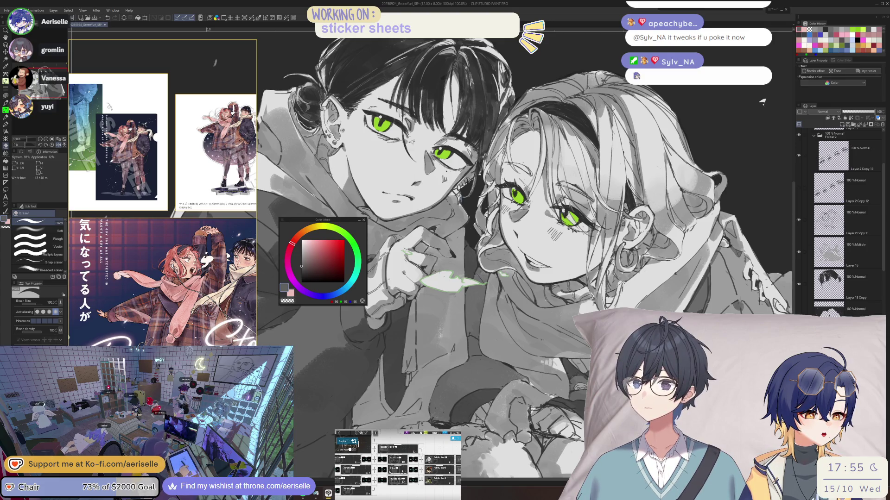
key("b")
mouse_move(484, 277)
left_mouse_down()
mouse_move(457, 339)
mouse_move(459, 310)
mouse_move(482, 333)
mouse_move(467, 354)
left_mouse_up()
key("h")
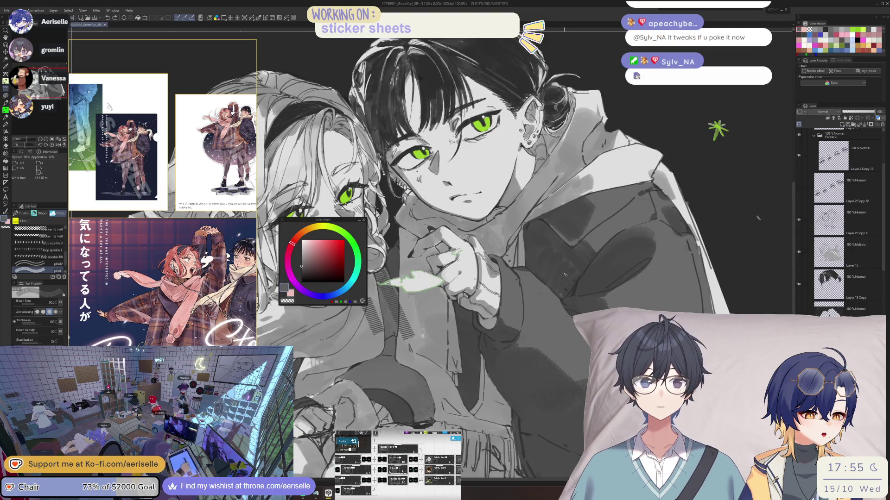
key("h")
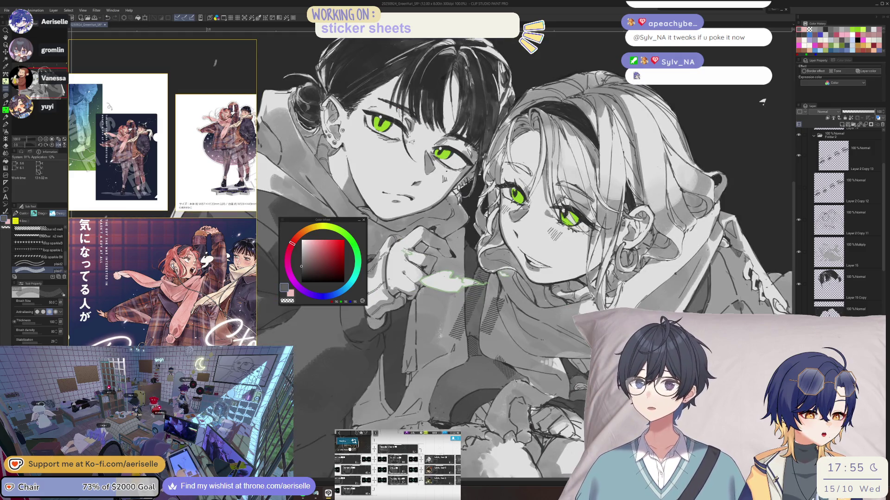
key("h")
key("minus")
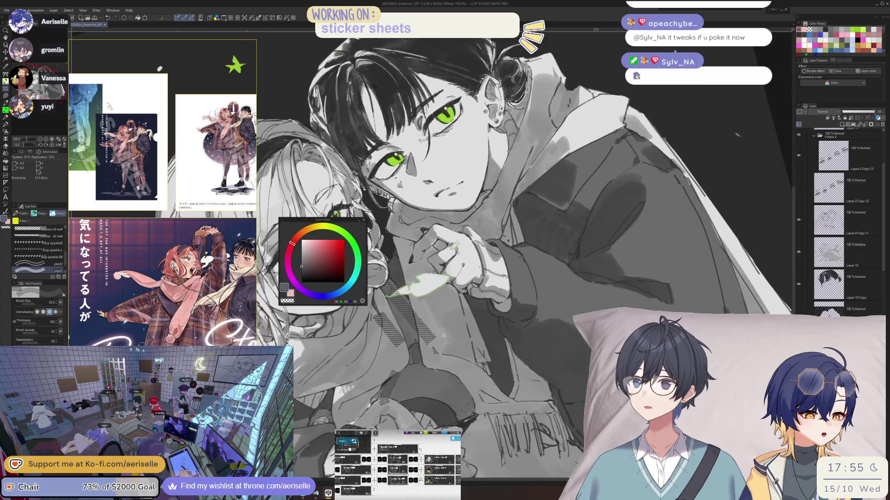
mouse_move(427, 369)
left_mouse_down()
mouse_move(419, 393)
mouse_move(414, 377)
mouse_move(424, 399)
left_mouse_up()
- Add a short and a long dark hatch stroke down the coat, then fit the view upright
key("h")
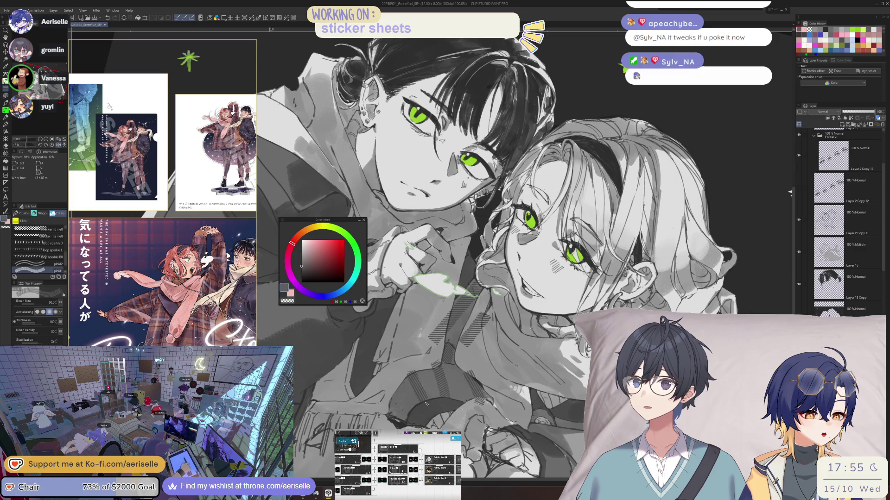
key("h")
key("minus")
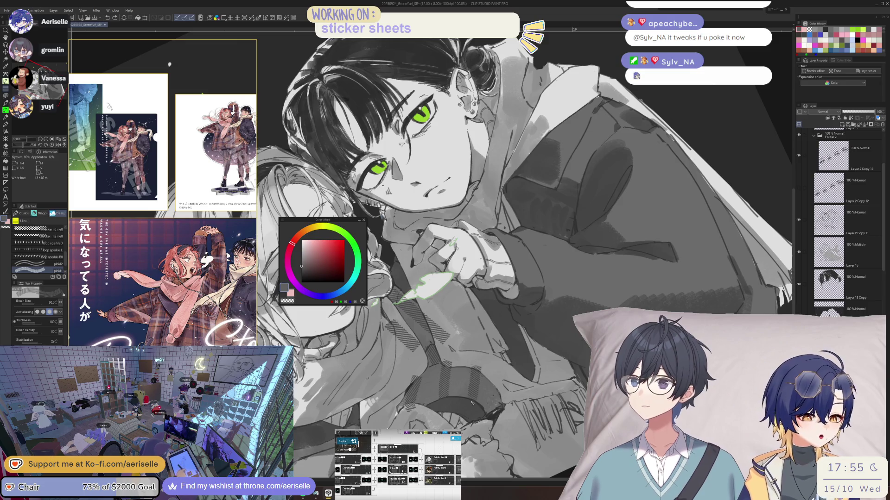
key("minus")
left_click_drag(534, 366, 522, 393)
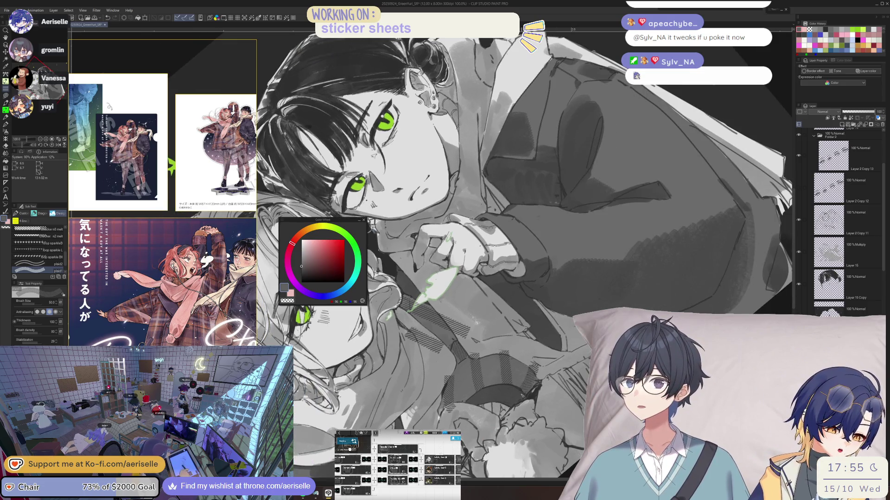
key("asciicircum")
key("asciicircum")
key("asciicircum")
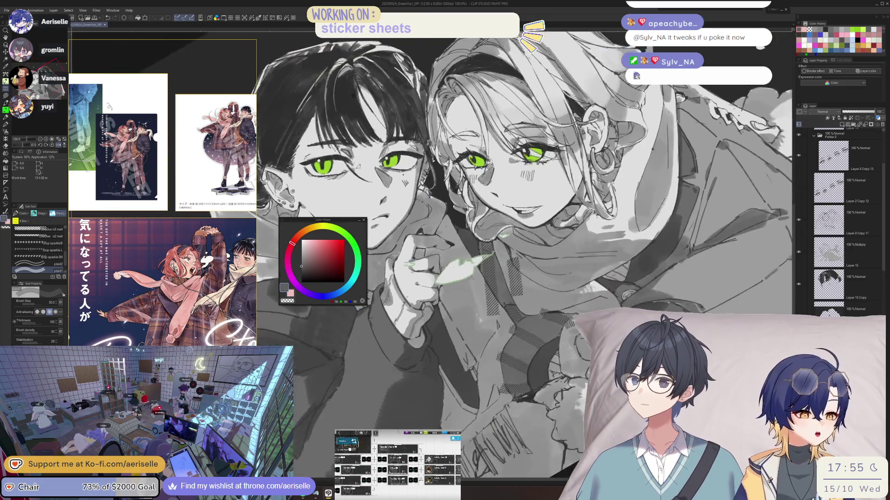
mouse_move(554, 305)
left_mouse_down()
mouse_move(520, 332)
mouse_move(496, 369)
mouse_move(505, 401)
left_mouse_up()
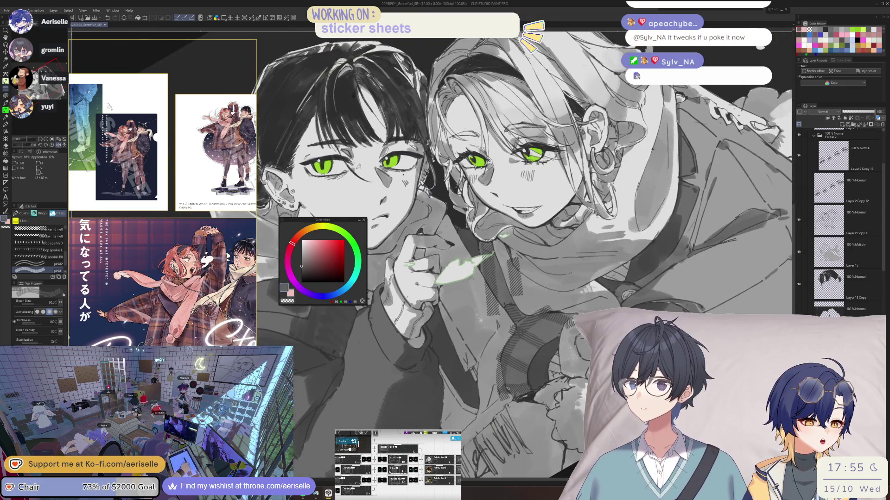
key("asciicircum")
key("asciicircum")
key("asciicircum")
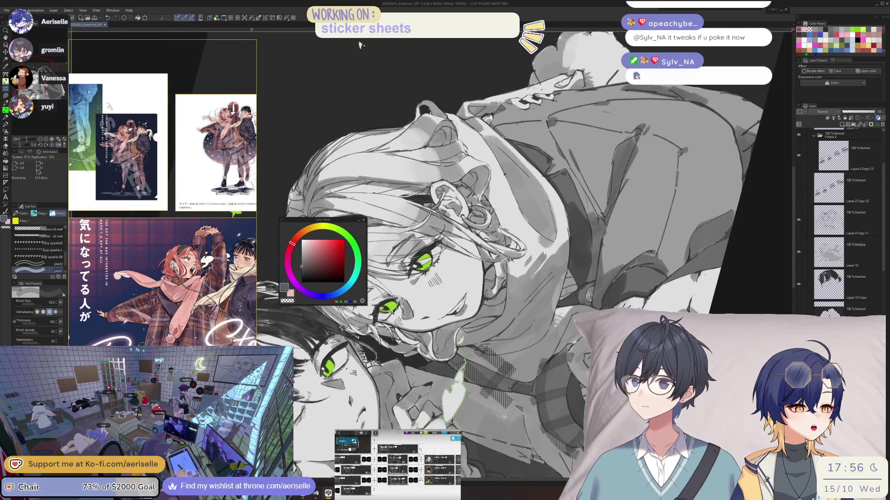
key("asciicircum")
key("asciicircum")
key("asciicircum")
key("at")
key("ctrl+0")
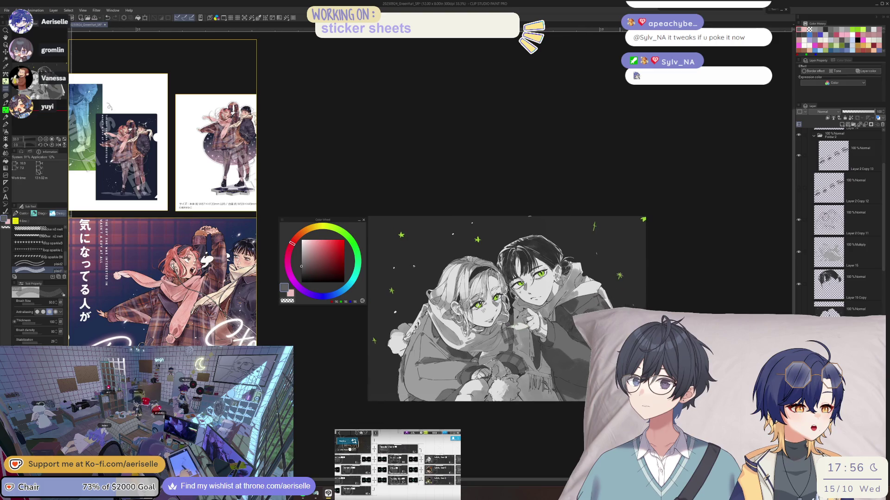
- Paint two dark vertical strokes down the blonde girl's jacket and save the illustration
scroll(423, 344, "up", 2)
left_click_drag(412, 324, 403, 427)
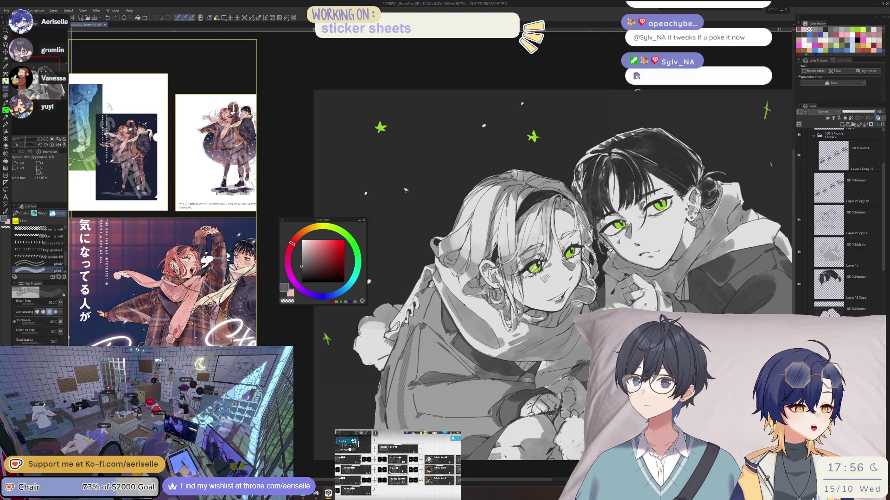
left_click_drag(406, 190, 423, 186)
scroll(423, 185, "up", 3)
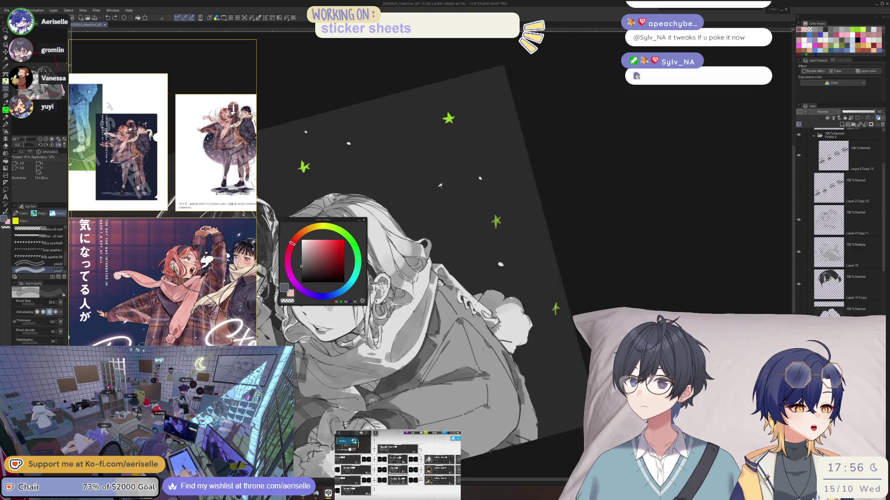
key("ctrl+alt+0")
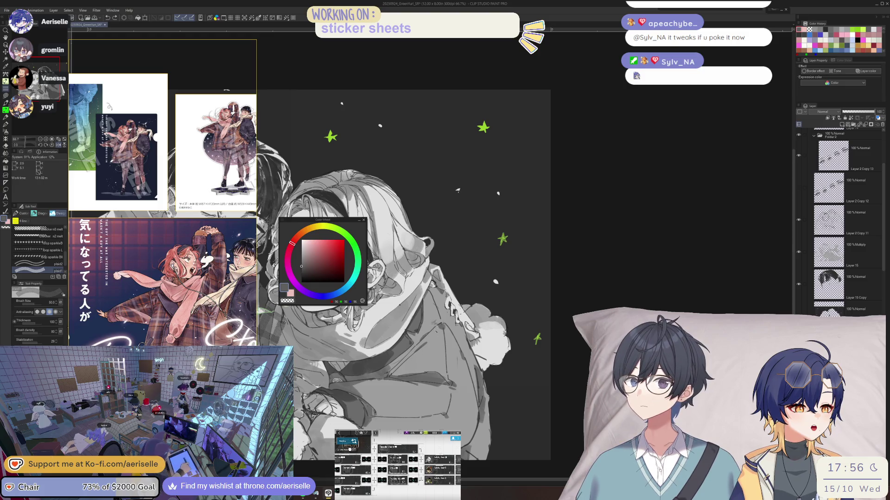
left_click_drag(411, 344, 410, 371)
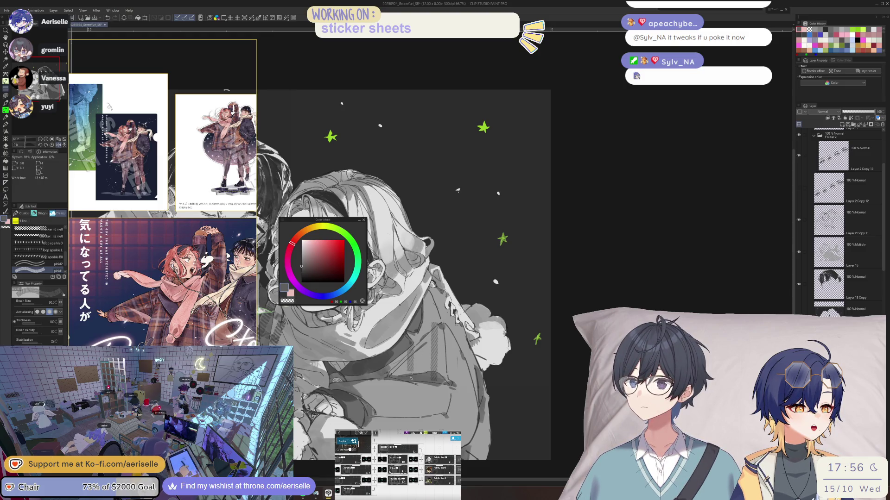
key("ctrl+s")
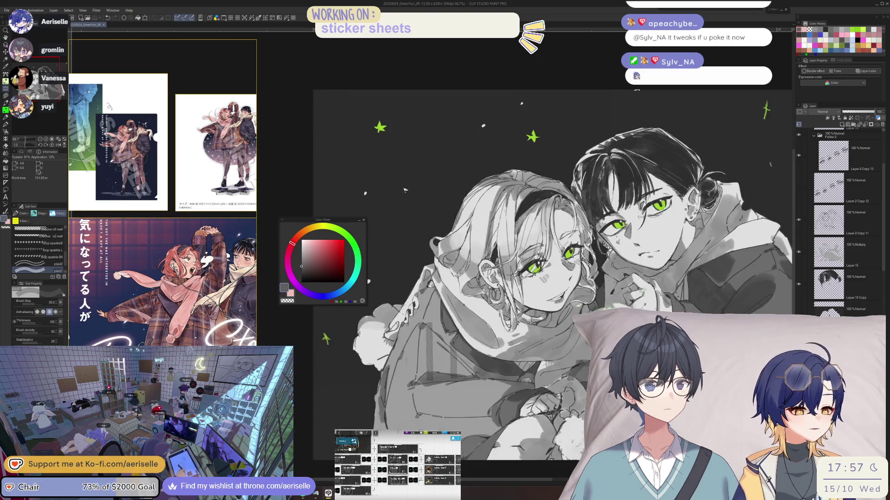
- Dab a small dark mark onto the drawing near the girl's jacket
left_click(429, 385)
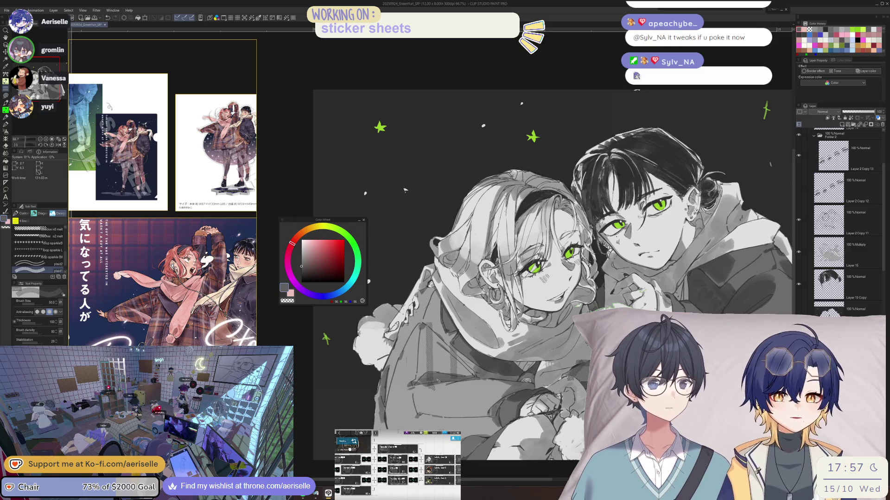
- Unflip the canvas view and rotate it to a comfortable angle over the girl's coat
key("h")
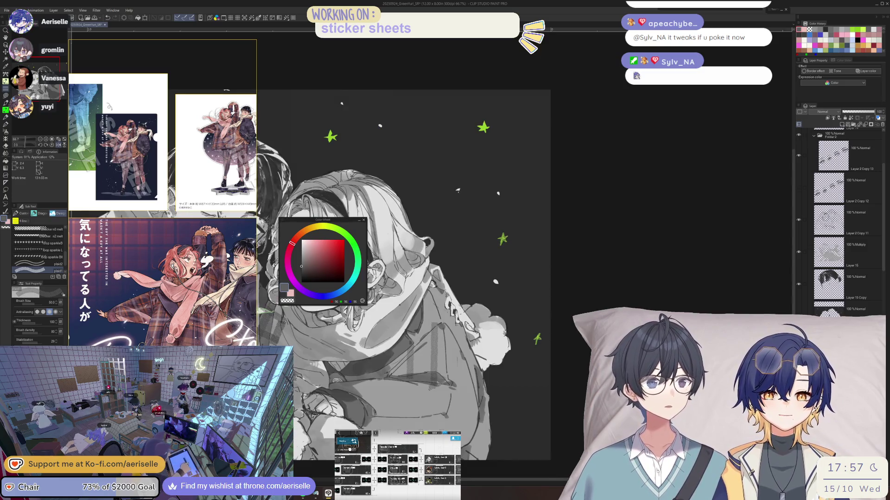
key("minus")
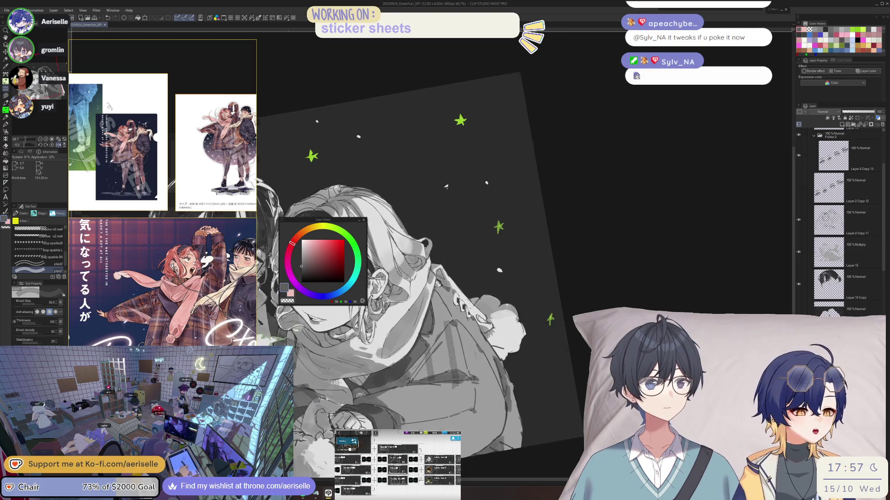
key("minus")
key("minus")
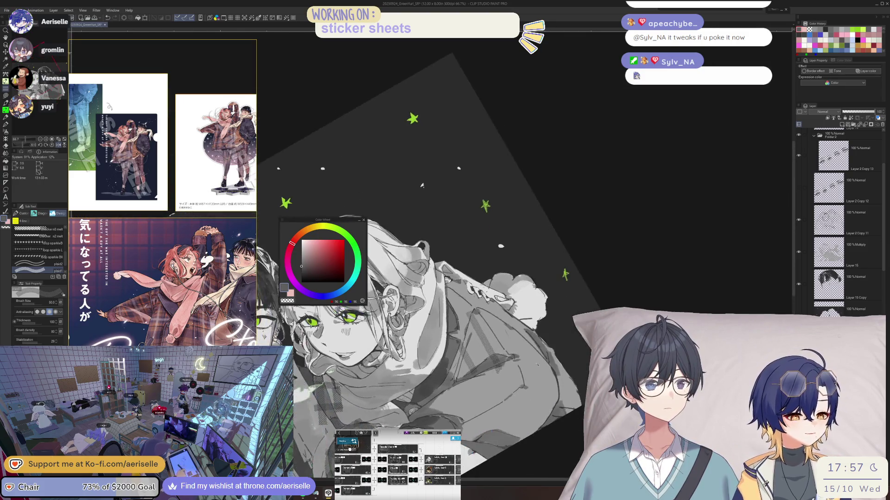
key("h")
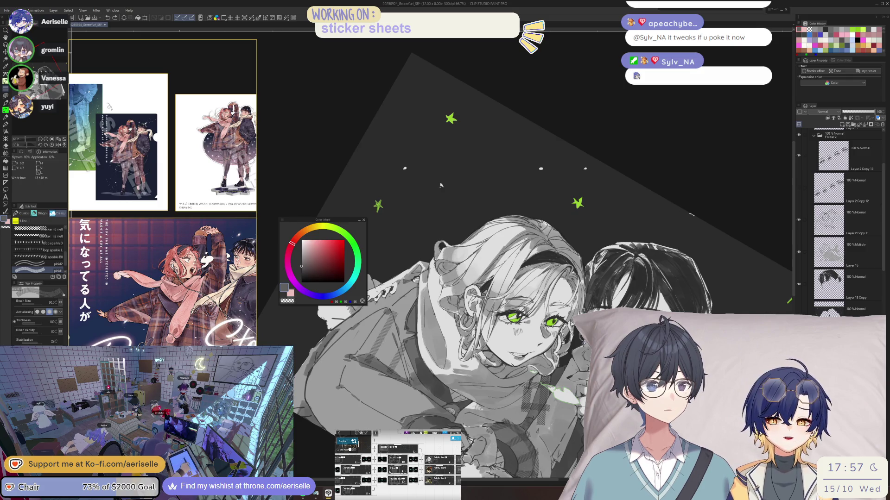
key("asciicircum")
key("asciicircum")
key("asciicircum")
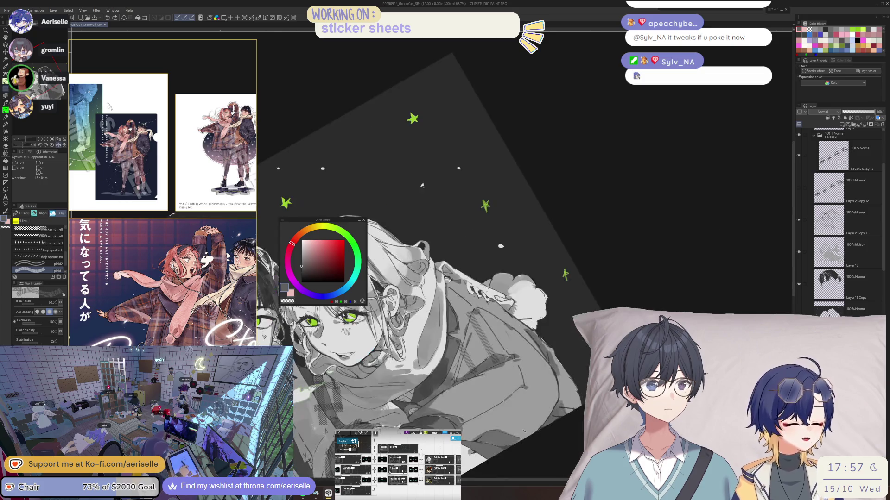
key("asciicircum")
key("asciicircum")
key("asciicircum")
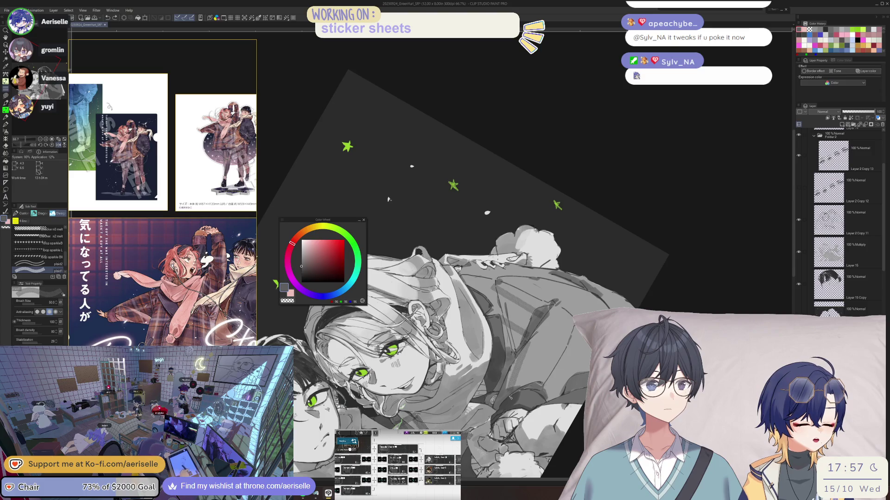
key("asciicircum")
key("asciicircum")
mouse_move(473, 199)
left_mouse_down()
mouse_move(428, 185)
mouse_move(404, 190)
left_mouse_up()
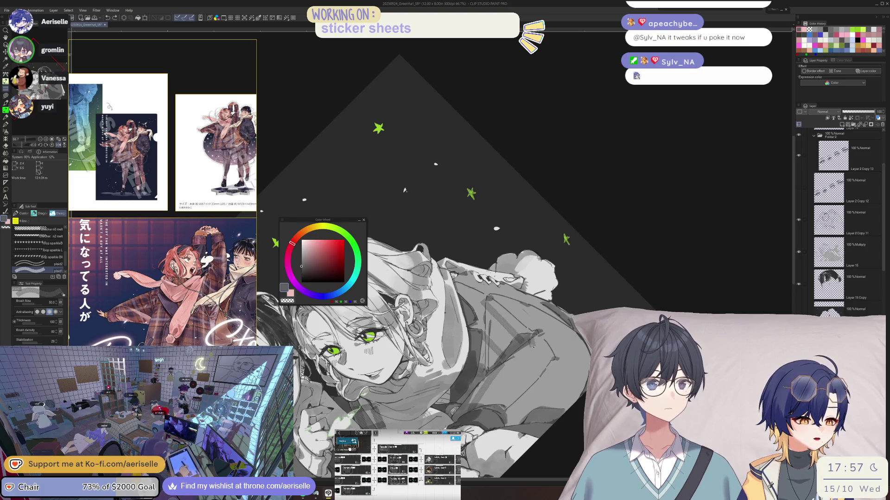
left_click_drag(404, 190, 453, 188)
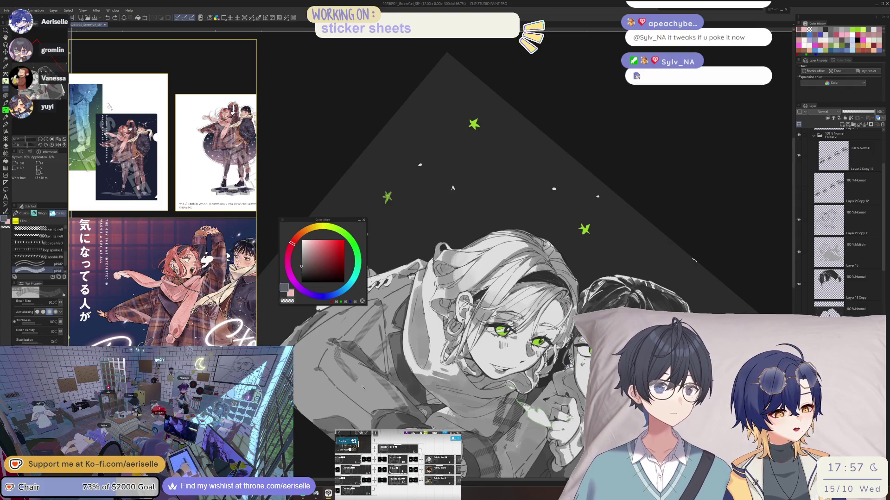
left_click_drag(453, 188, 400, 192)
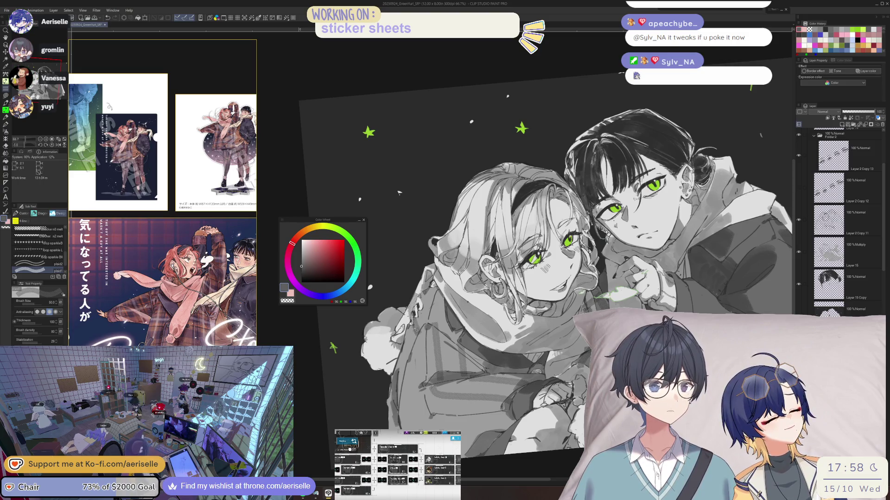
- Paint a dark stroke down the girl's coat, then take the eraser and zoom to her face
left_click_drag(410, 344, 417, 426)
mouse_move(400, 192)
left_mouse_down()
mouse_move(453, 188)
mouse_move(467, 234)
left_mouse_up()
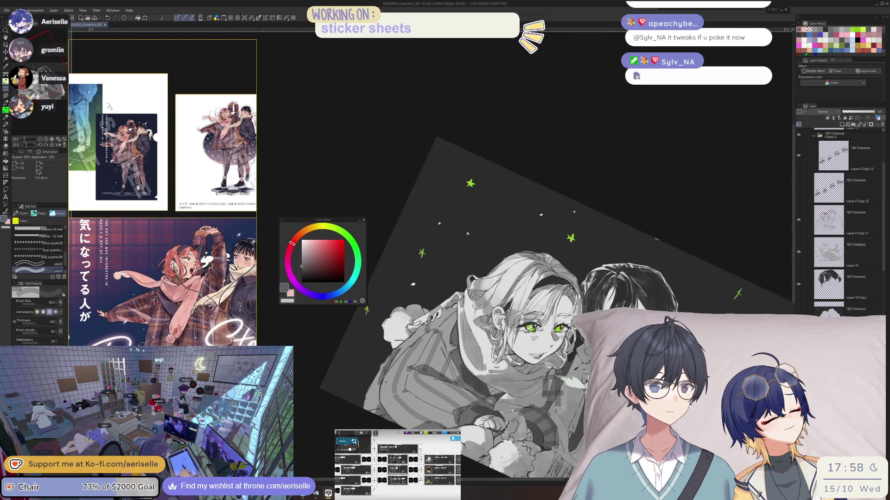
key("e")
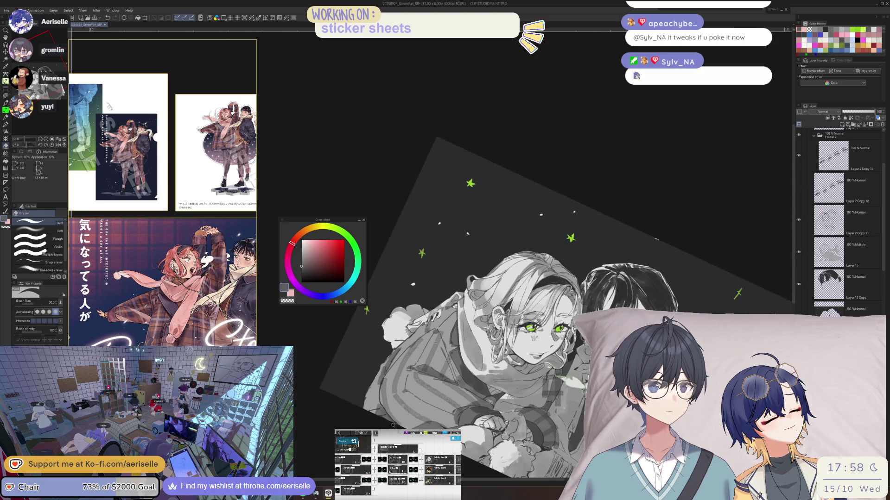
left_click_drag(467, 233, 403, 125)
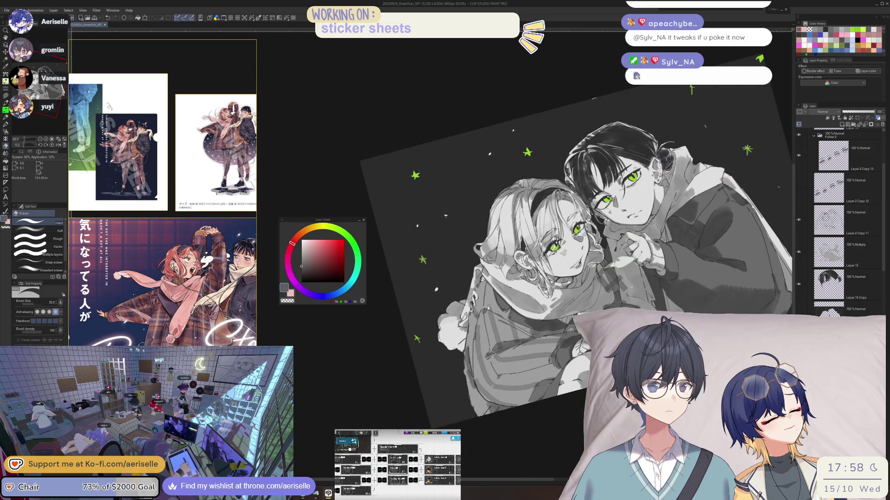
scroll(403, 125, "up", 3)
key("b")
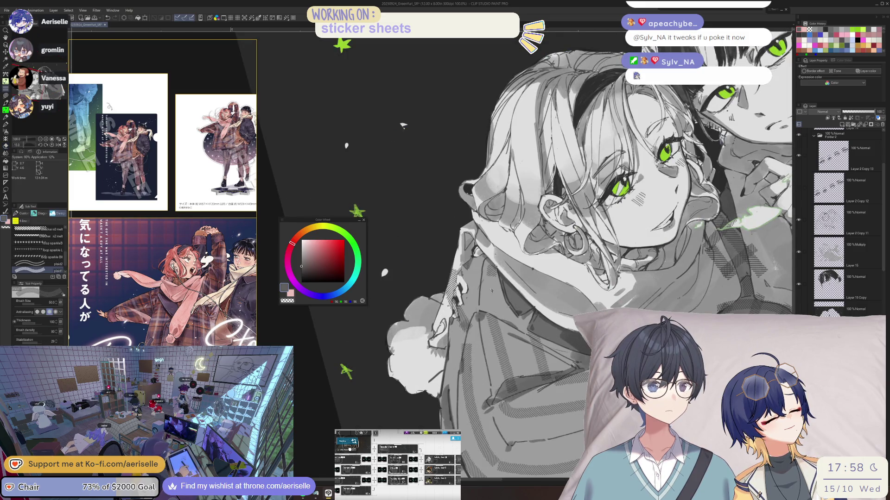
key("h")
key("minus")
key("minus")
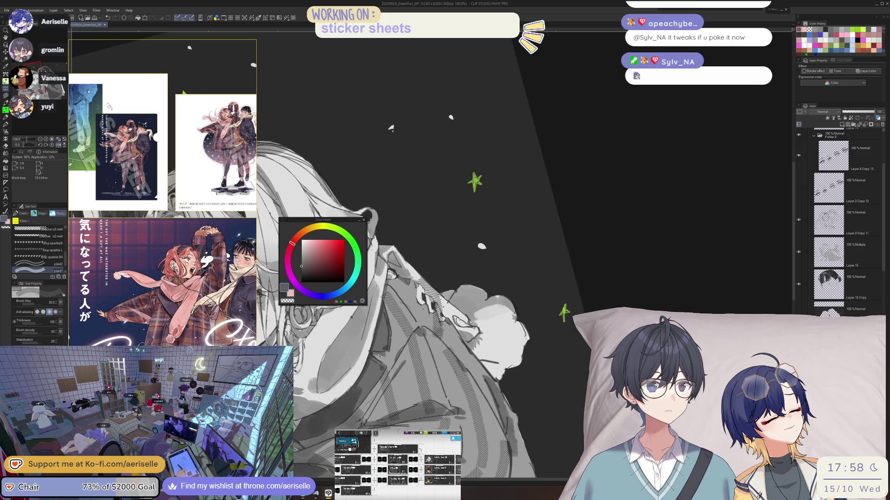
key("minus")
key("minus")
key("minus")
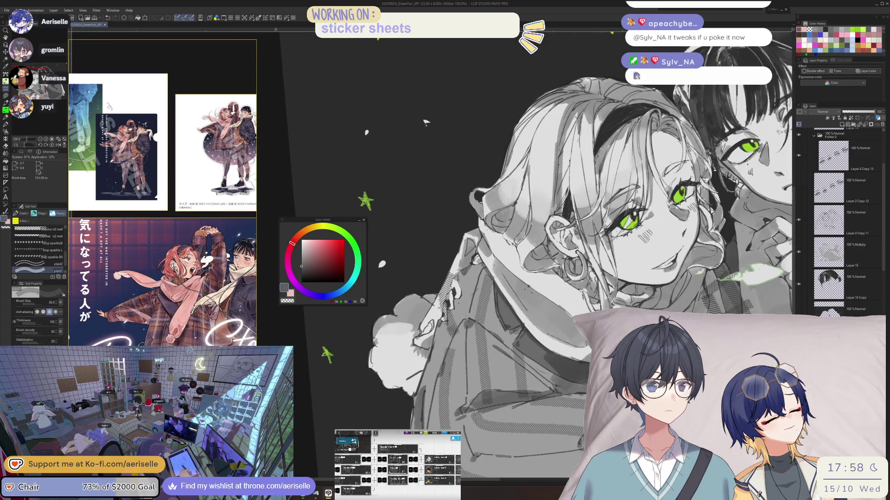
key("minus")
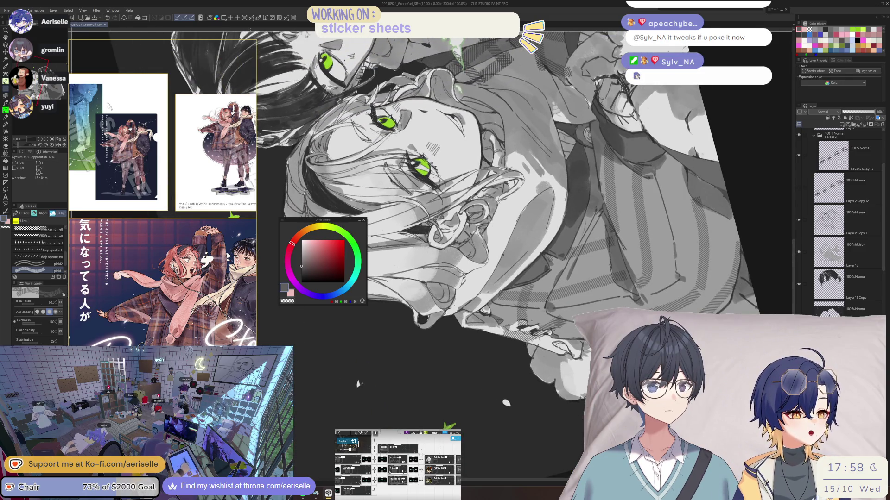
key("e")
left_click_drag(358, 384, 335, 367)
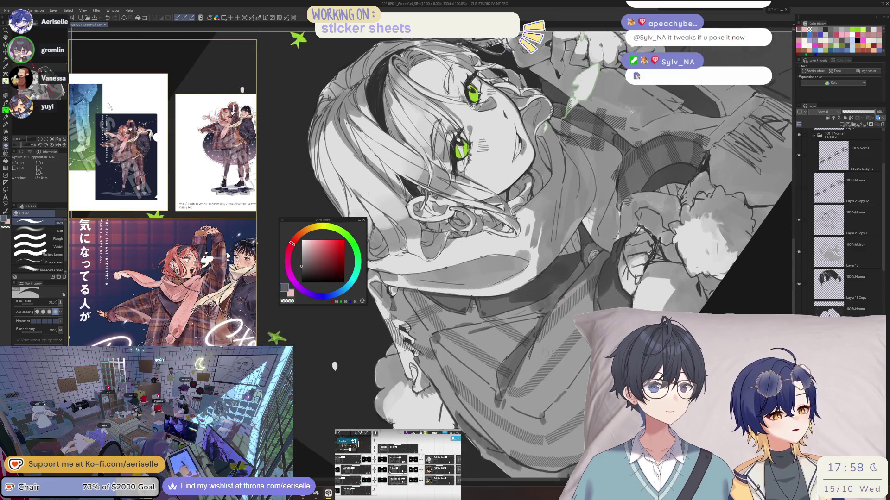
key("b")
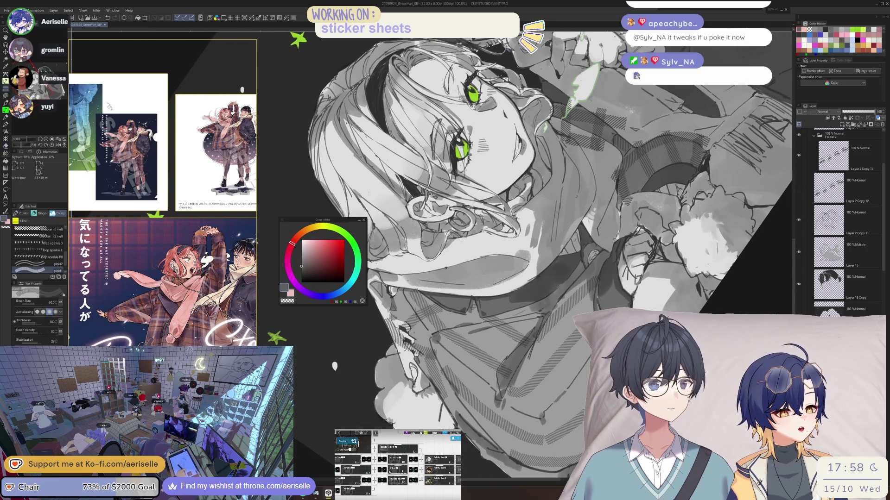
key("minus")
key("minus")
mouse_move(608, 240)
left_mouse_down()
mouse_move(569, 142)
mouse_move(294, 142)
mouse_move(340, 69)
mouse_move(268, 176)
left_mouse_up()
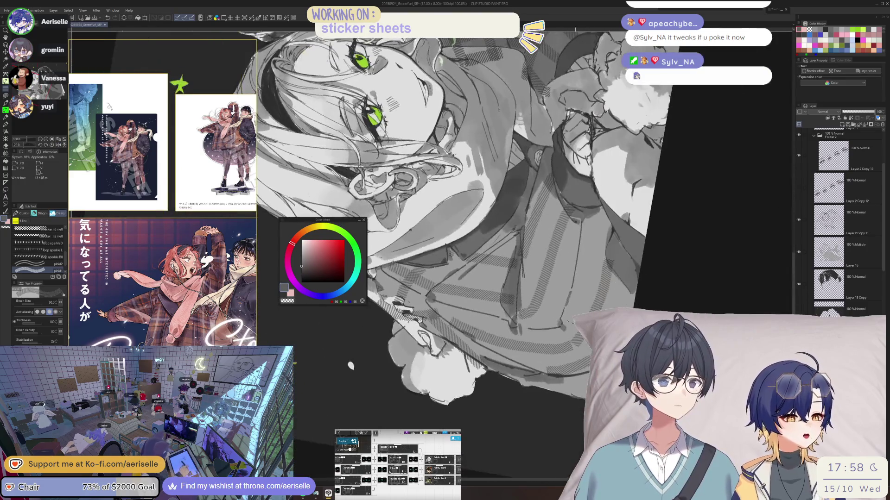
mouse_move(495, 246)
left_mouse_down()
mouse_move(471, 306)
mouse_move(477, 342)
left_mouse_up()
key("minus")
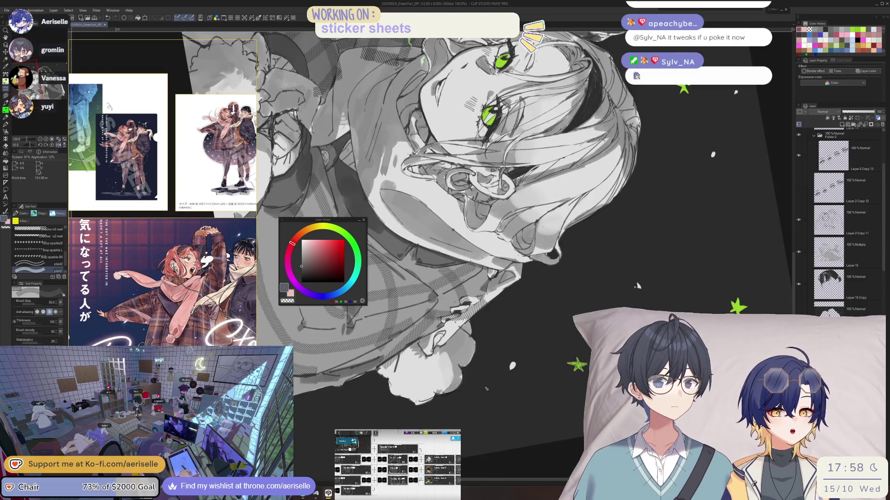
key("minus")
key("h")
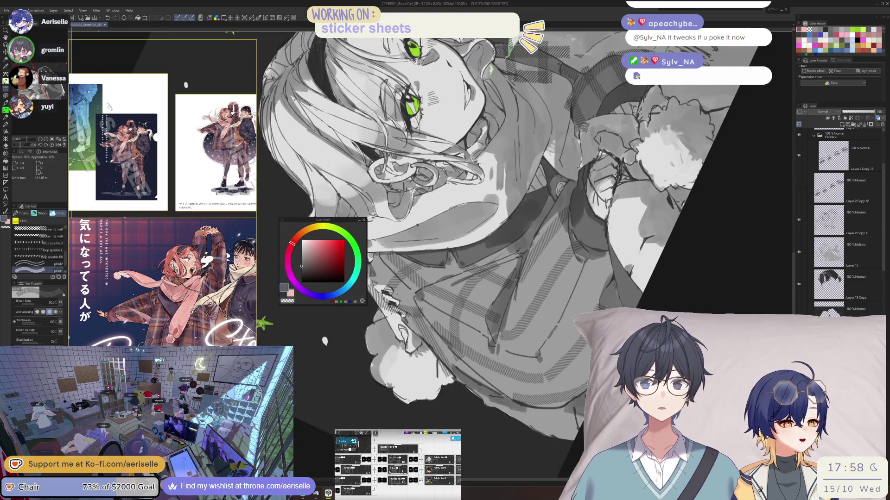
key("minus")
key("minus")
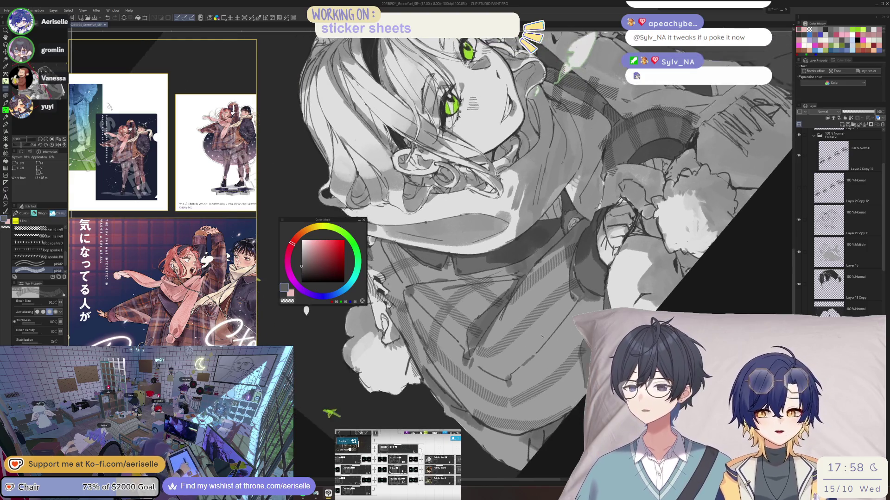
key("ctrl+minus")
key("ctrl+minus")
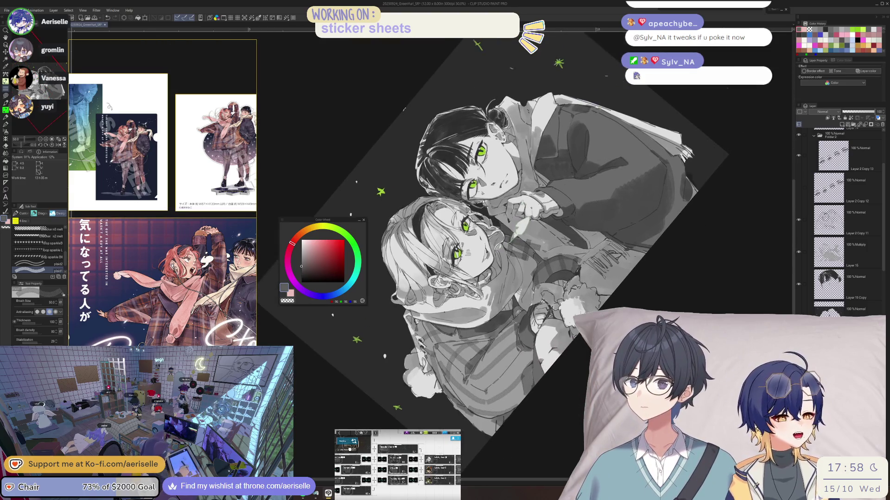
scroll(512, 331, "up", 2)
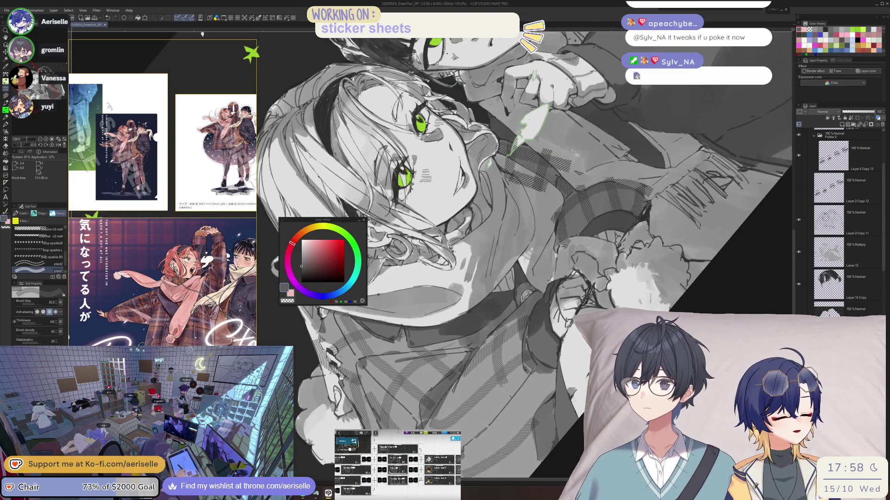
key("h")
key("minus")
key("minus")
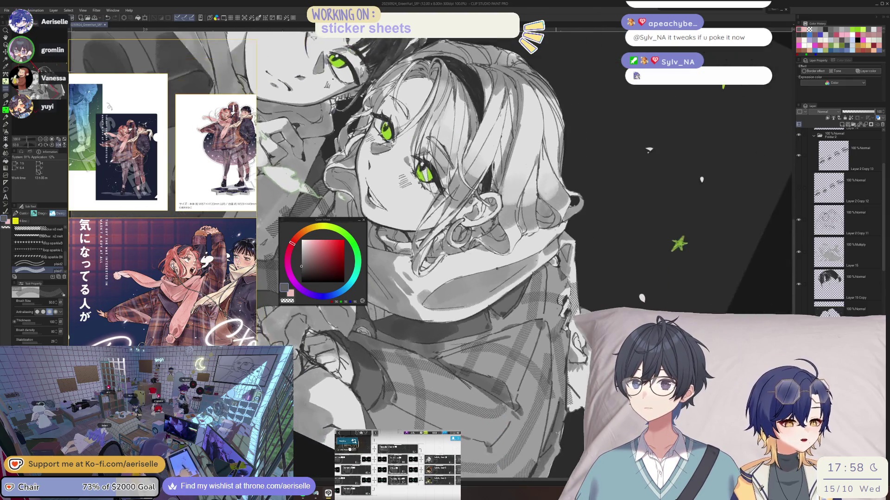
key("h")
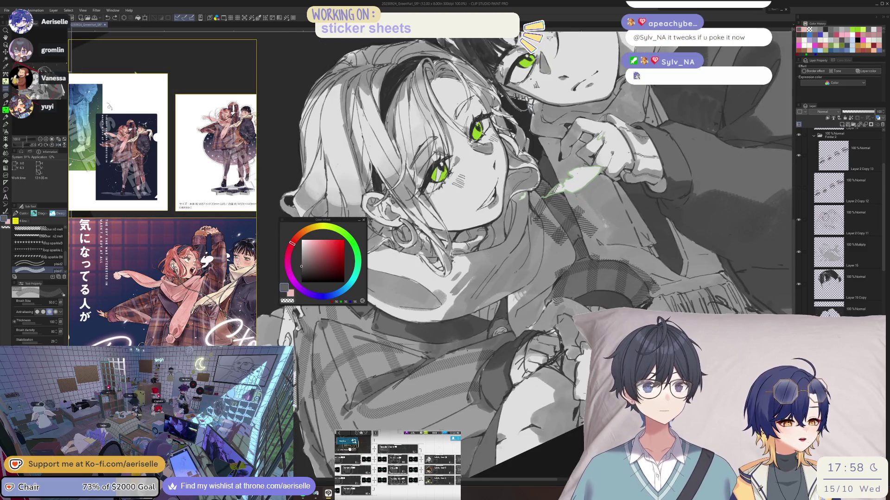
left_click_drag(475, 448, 271, 226)
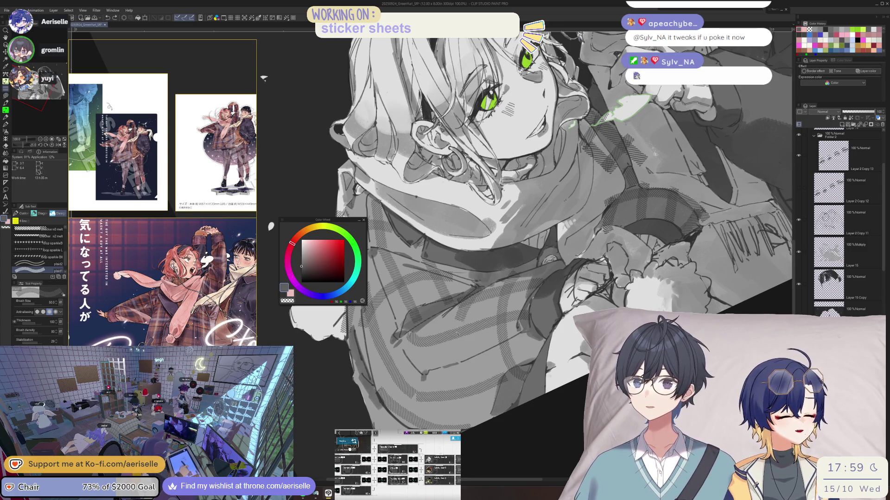
key("^")
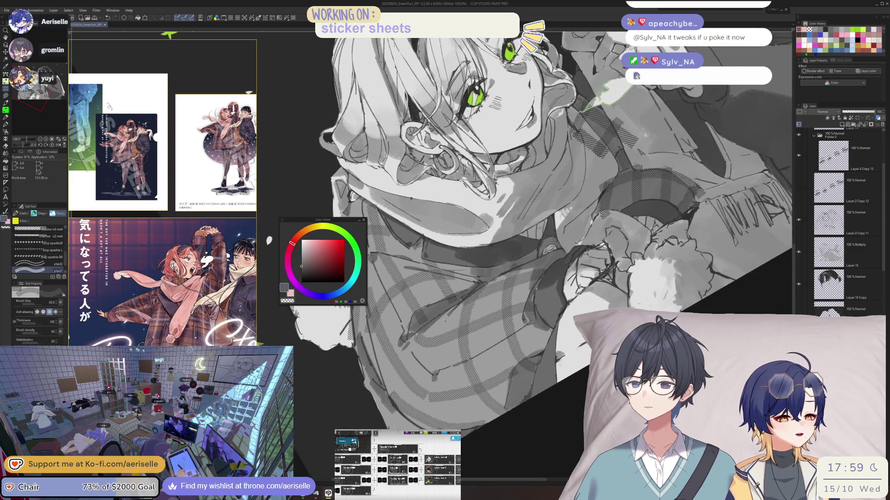
mouse_move(454, 306)
left_mouse_down()
mouse_move(434, 321)
mouse_move(407, 389)
mouse_move(416, 423)
left_mouse_up()
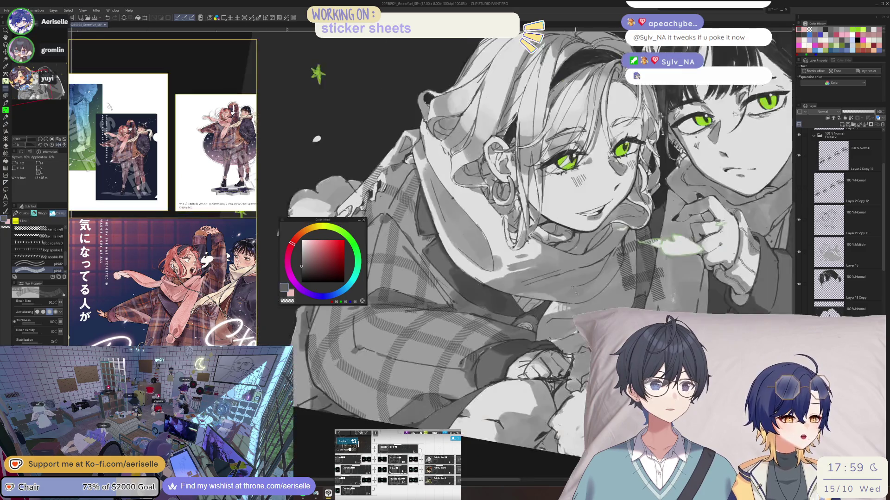
- Switch between the eraser and sparkle brushes while repositioning the view around the girl's face
key("e")
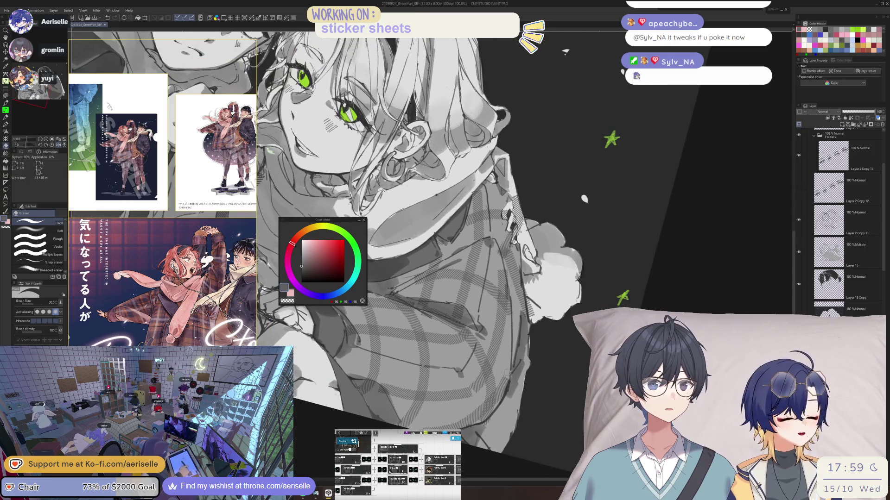
key("b")
scroll(509, 377, "down", 3)
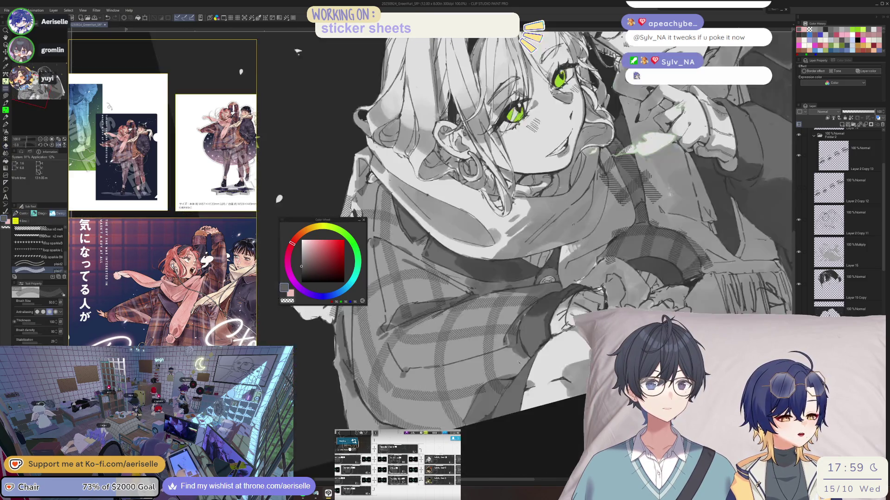
left_click_drag(544, 399, 544, 432)
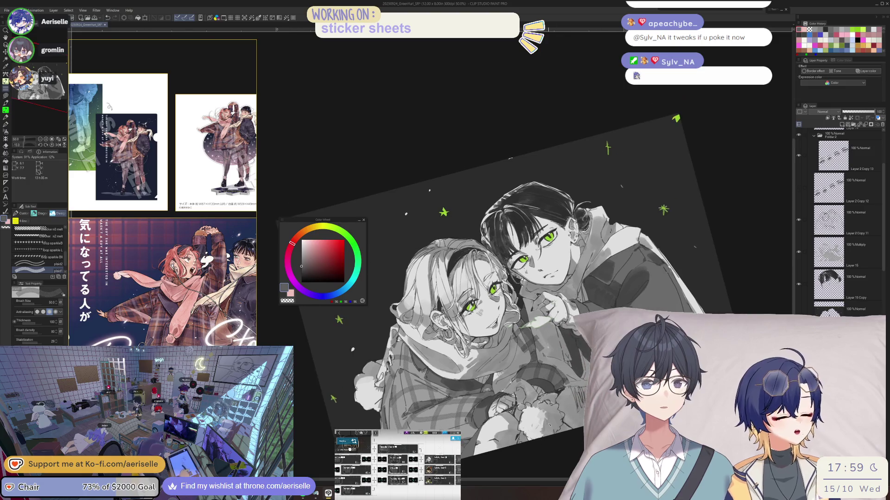
key("ctrl+alt+0")
key("e")
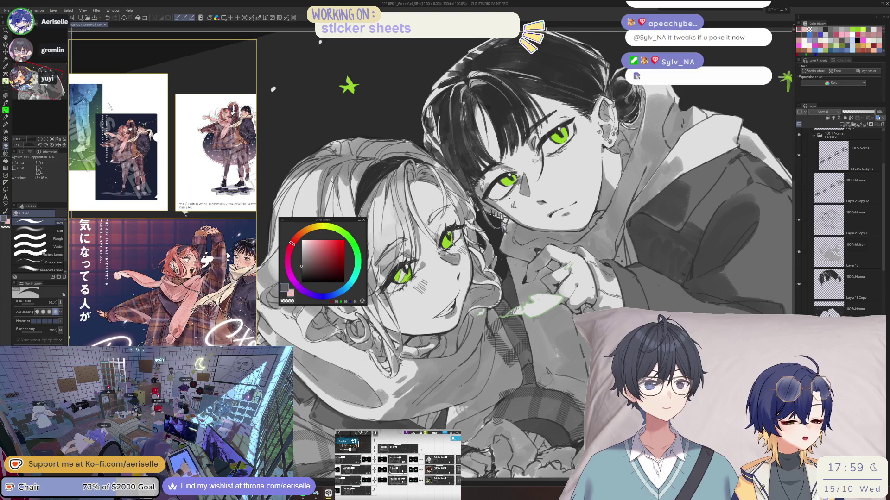
mouse_move(547, 231)
left_mouse_down()
mouse_move(624, 95)
mouse_move(534, 328)
left_mouse_up()
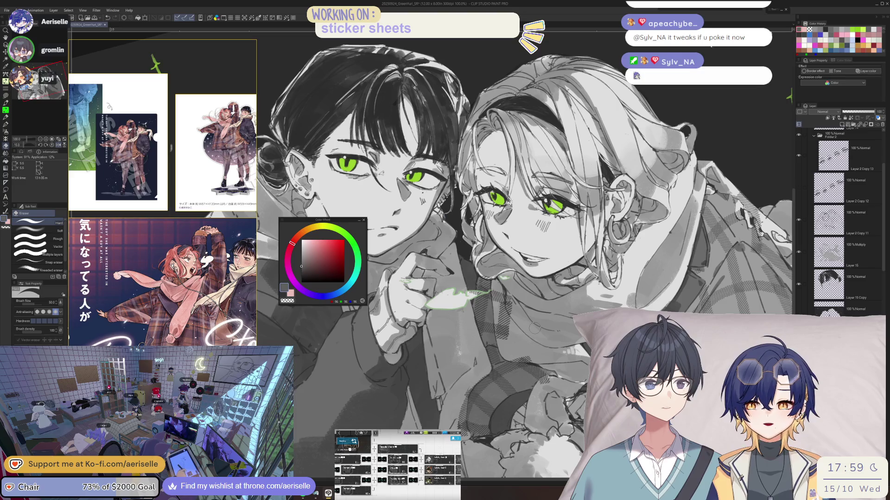
scroll(483, 377, "up", 2)
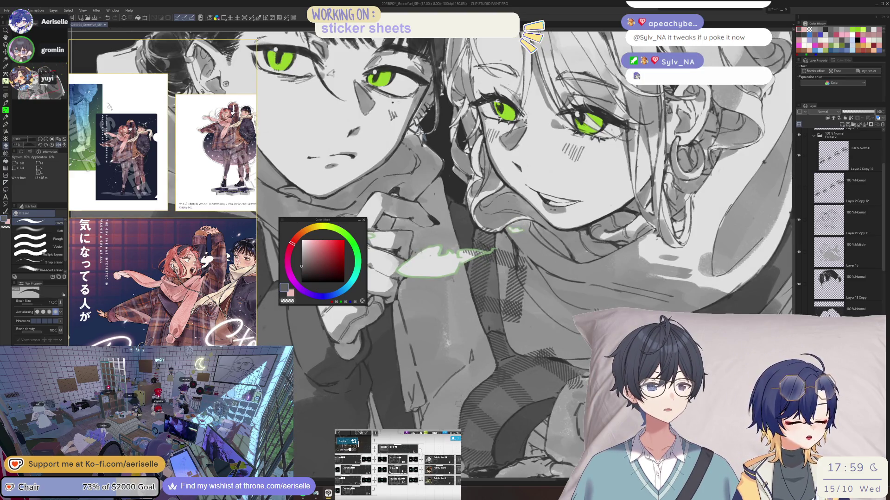
- Rotate, mirror and pan the view, then reset it to show both characters
mouse_move(447, 465)
left_mouse_down()
mouse_move(438, 414)
mouse_move(556, 384)
left_mouse_up()
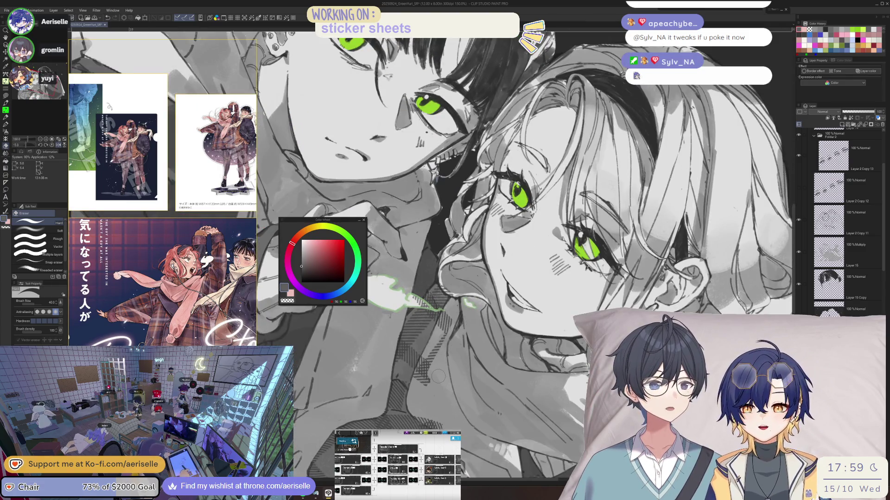
key("asciicircum")
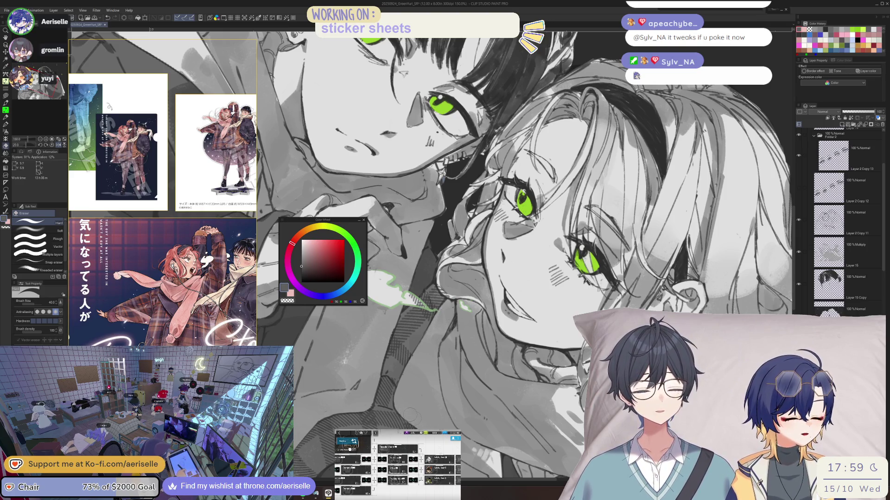
key("minus")
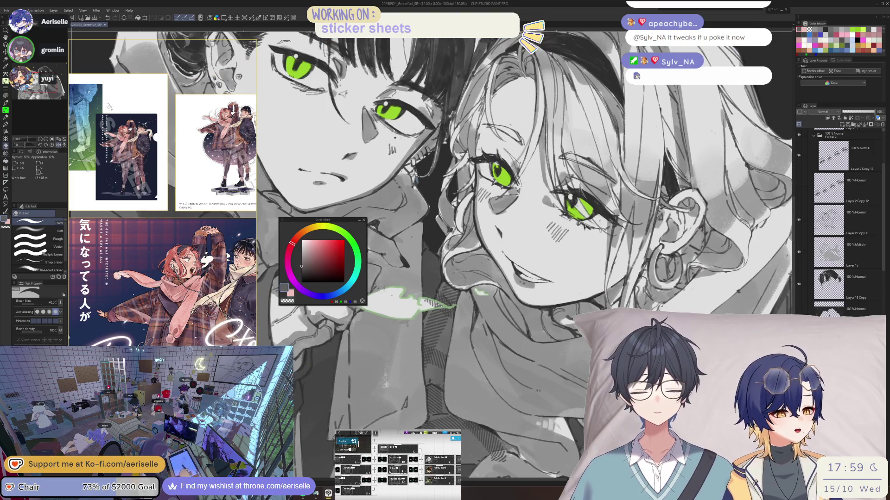
key("h")
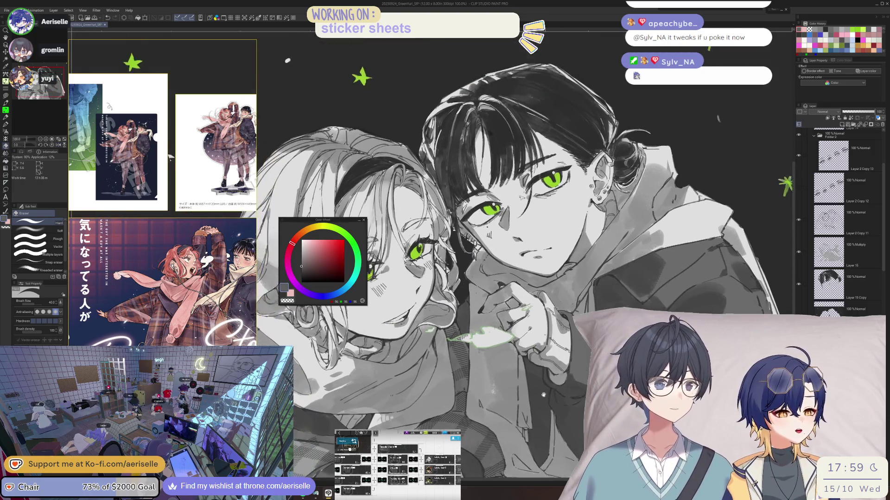
key("ctrl+minus")
left_click_drag(268, 45, 334, 47)
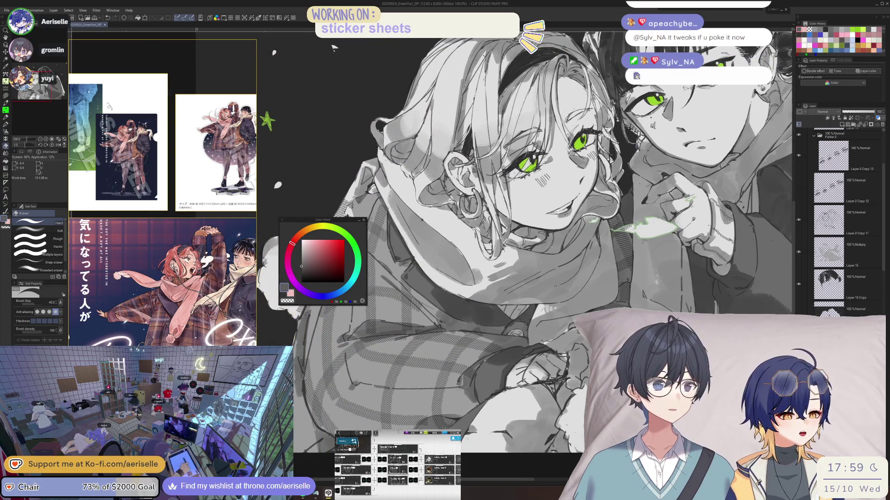
key("h")
key("asciicircum")
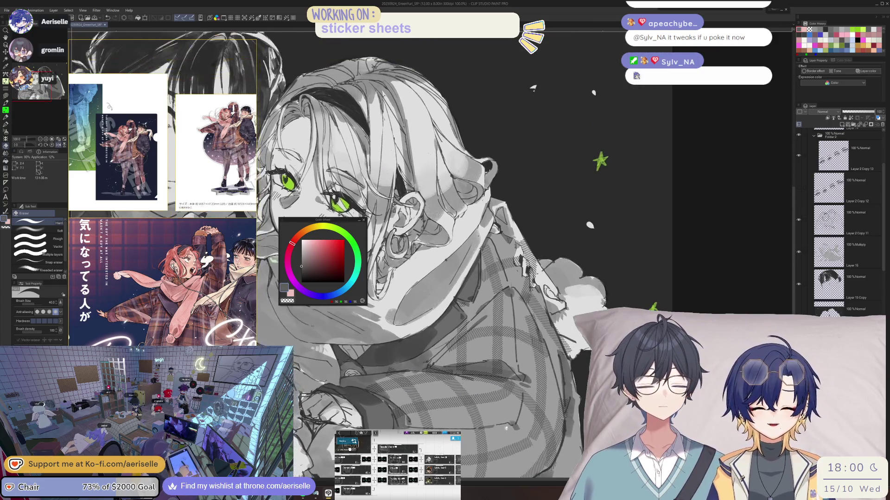
key("ctrl+0")
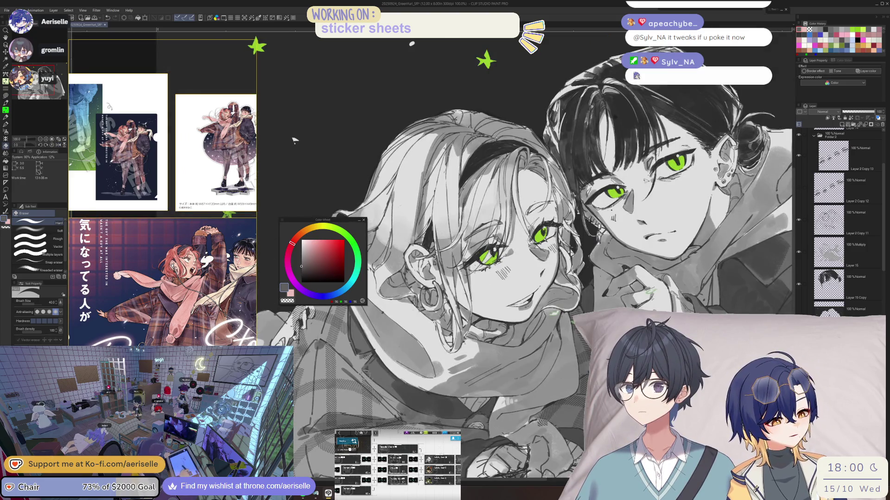
- Shrink the eraser to size 26 and zoom in on the girl's face and scarf
key("bracketleft")
key("ctrl+minus")
key("h")
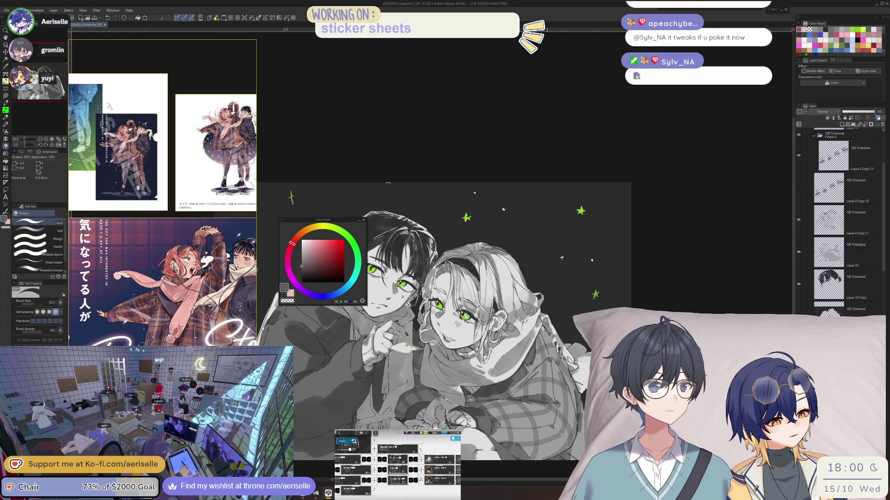
key("ctrl+plus")
key("ctrl+plus")
key("ctrl+plus")
key("ctrl+minus")
key("ctrl+minus")
key("ctrl+minus")
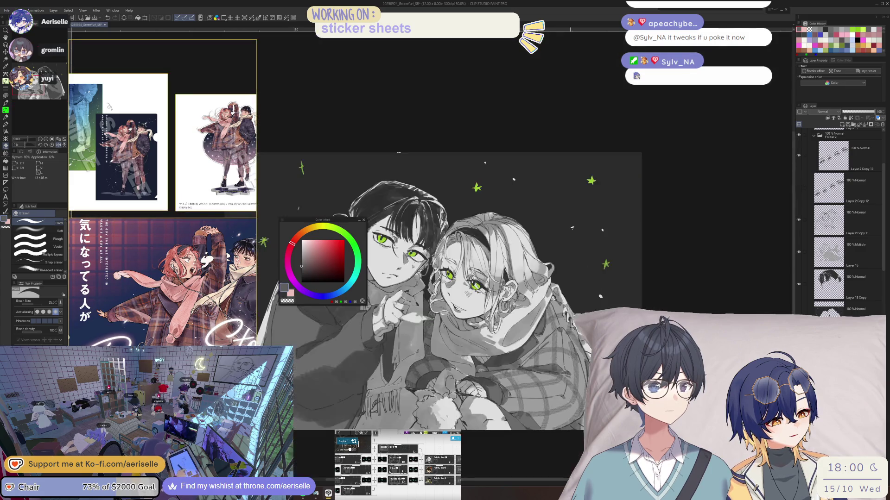
key("ctrl+plus")
key("ctrl+plus")
key("ctrl+plus")
key("b")
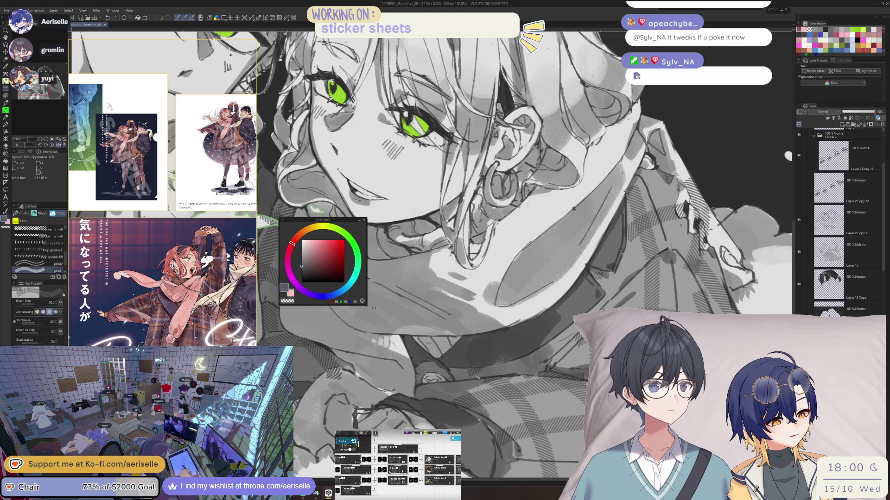
- Lasso-select part of the girl's scarf in a -30° view, then ready the eraser at full view
key("minus")
key("minus")
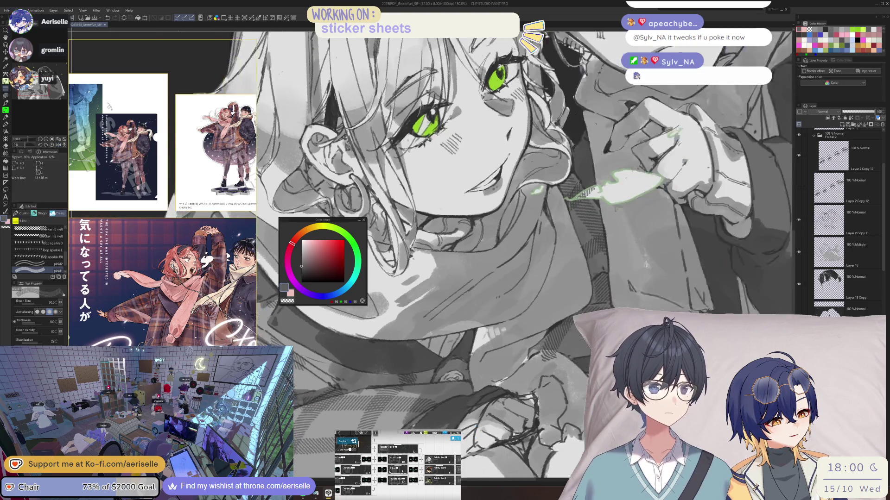
key("m")
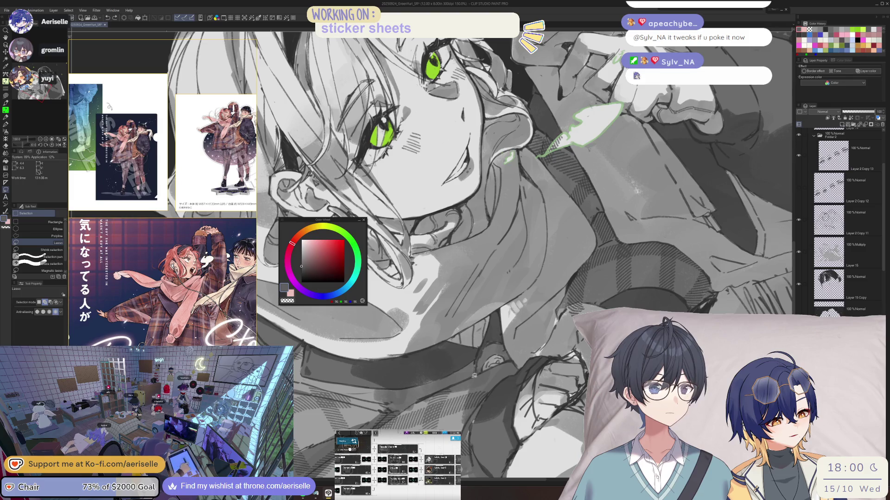
mouse_move(447, 387)
left_mouse_down()
mouse_move(399, 413)
mouse_move(377, 395)
mouse_move(447, 376)
mouse_move(482, 350)
left_mouse_up()
key("h")
key("h")
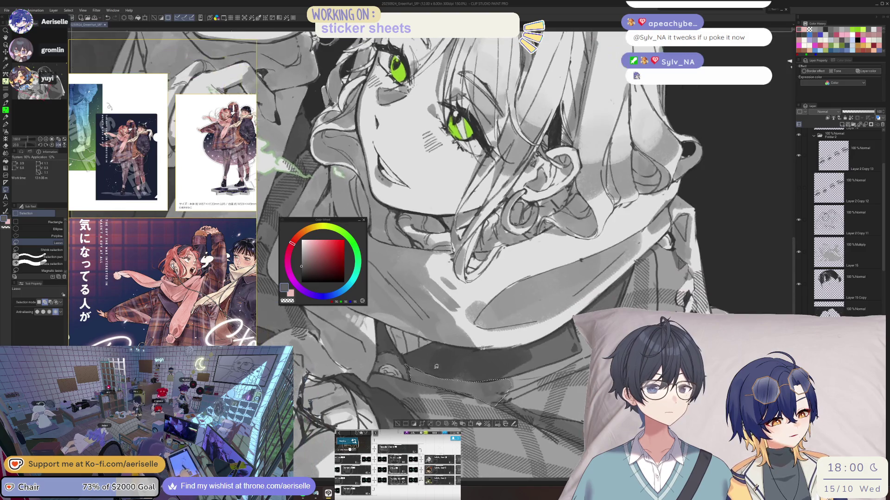
key("b")
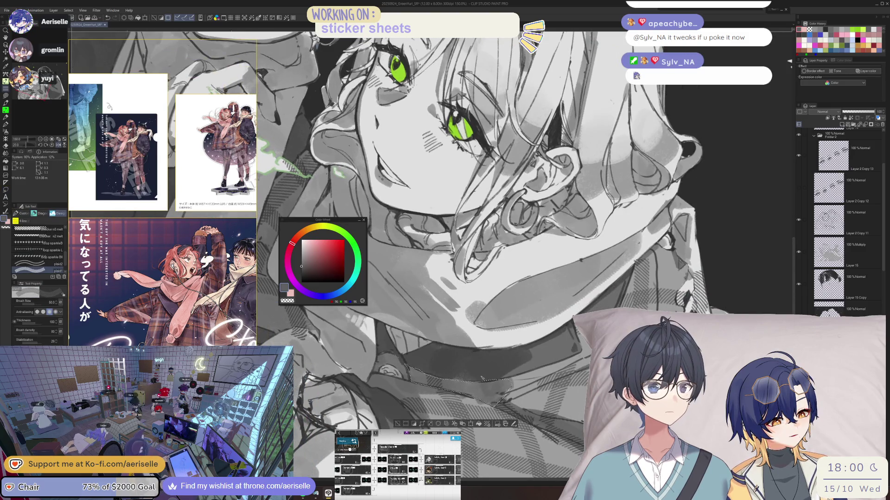
key("ctrl+0")
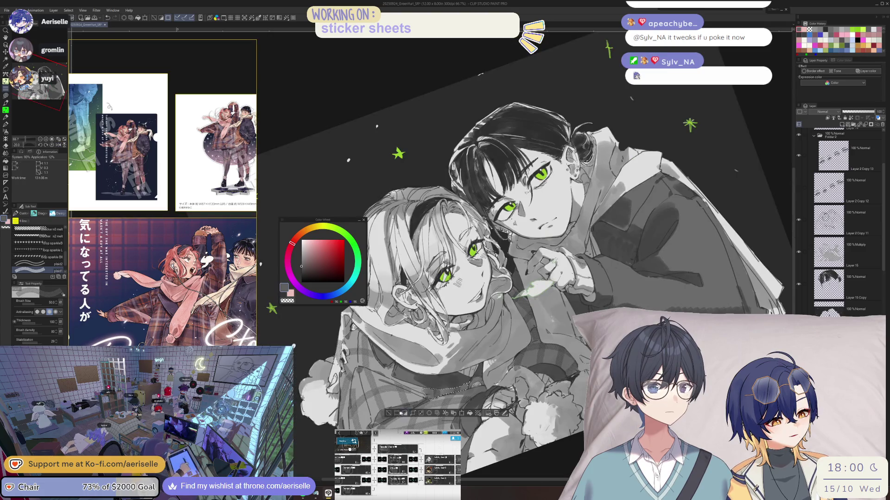
scroll(498, 378, "up", 4)
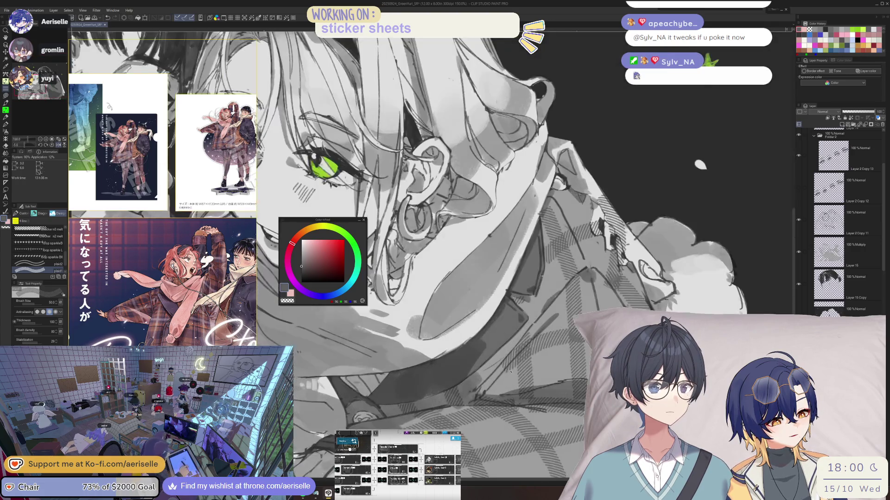
key("e")
key("ctrl+0")
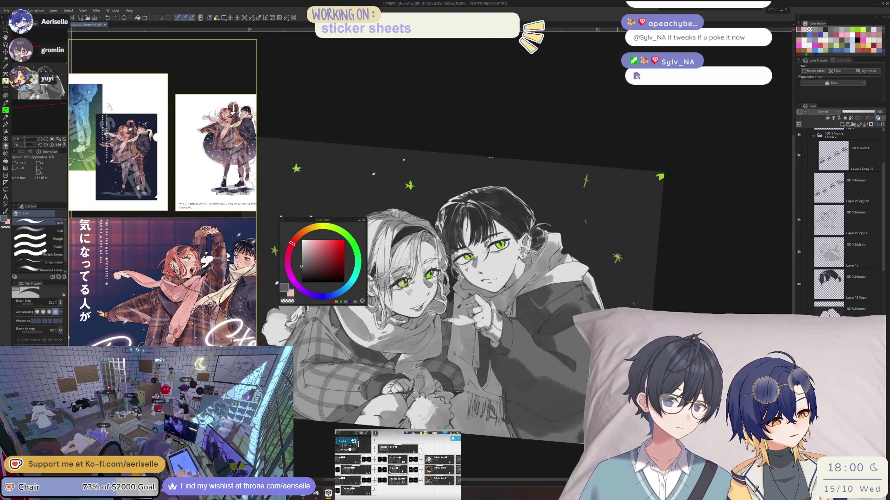
left_click_drag(463, 278, 508, 267)
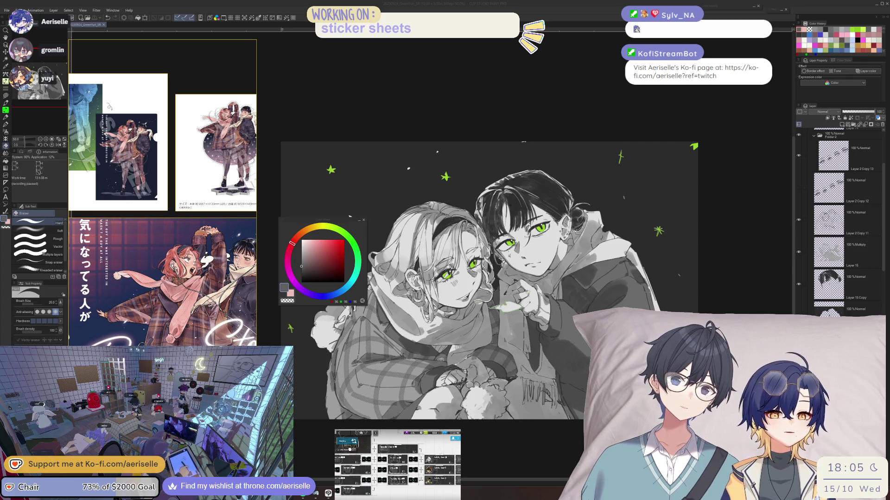
- Choose the sparkle decoration brushes and view the illustration mirrored at 100%
left_click(846, 124)
key("b")
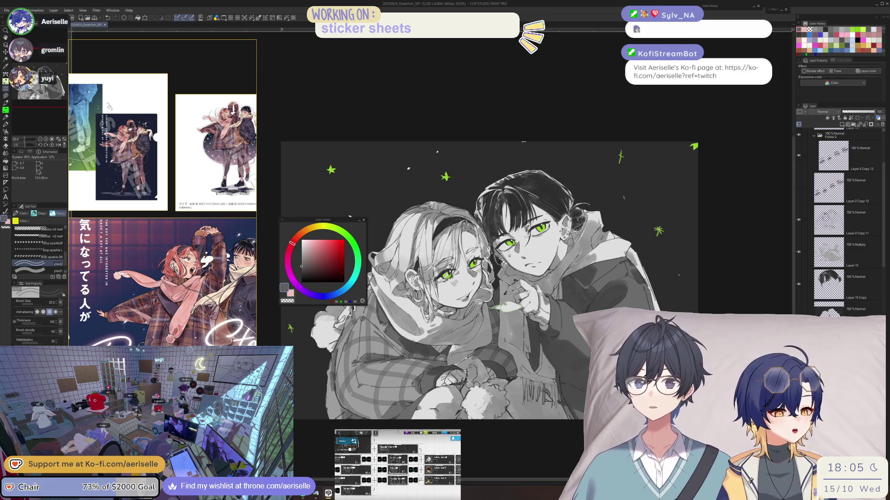
key("ctrl+alt+0")
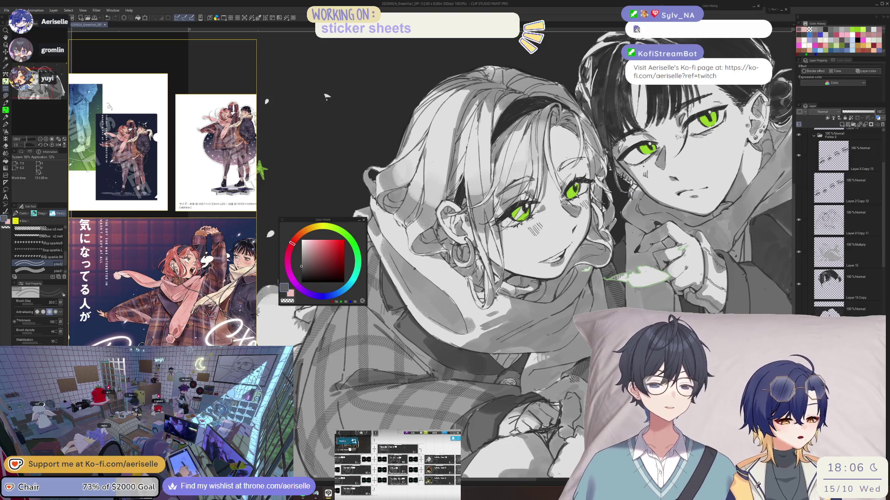
key("h")
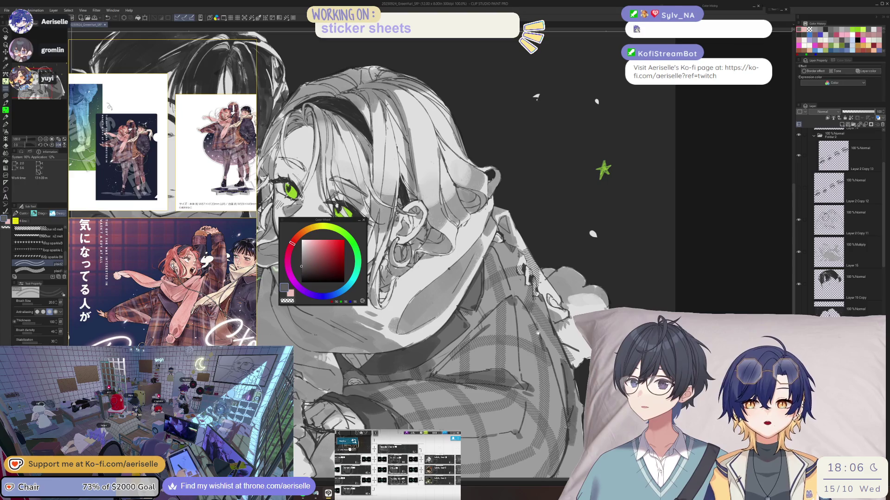
- Try a small lasso selection near the jacket collar, then clear it
scroll(436, 255, "down", 2)
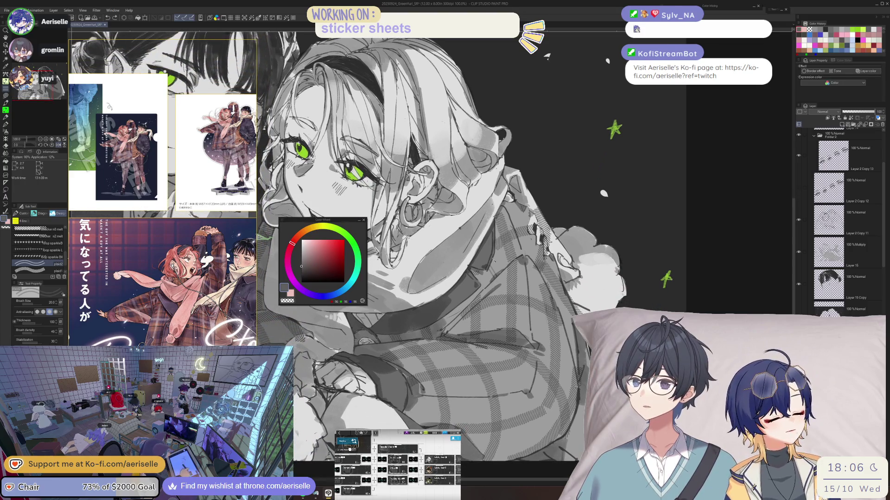
scroll(492, 285, "up", 3)
key("m")
mouse_move(486, 291)
left_mouse_down()
mouse_move(492, 301)
mouse_move(509, 288)
mouse_move(496, 275)
left_mouse_up()
key("b")
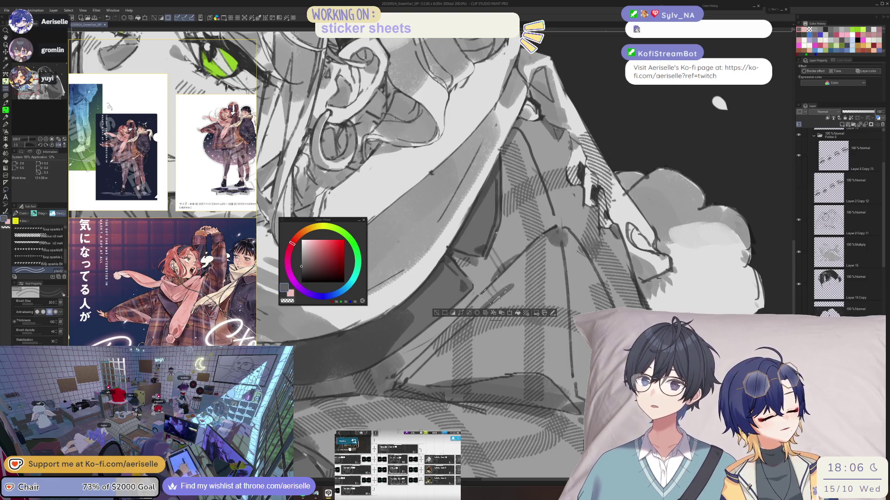
left_click(436, 313)
- Lasso the jacket below the collar, paint dark plaid inside it, then deselect
left_click_drag(495, 311, 500, 284)
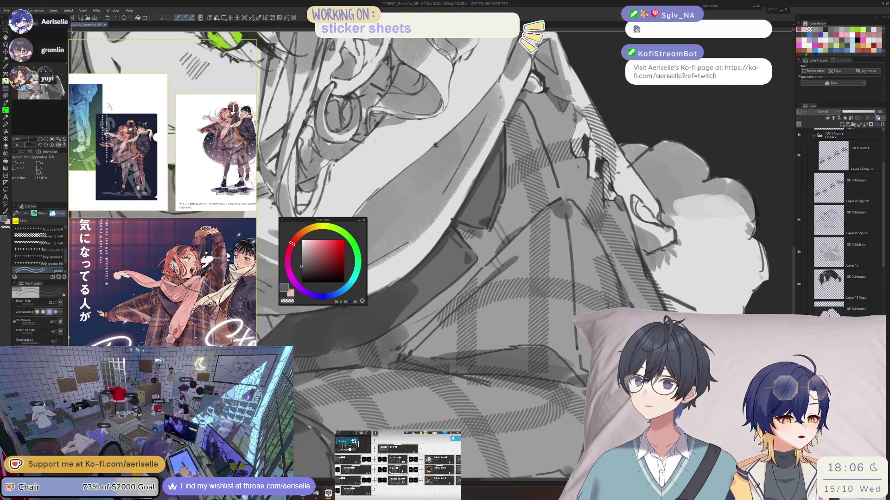
scroll(505, 374, "down", 2)
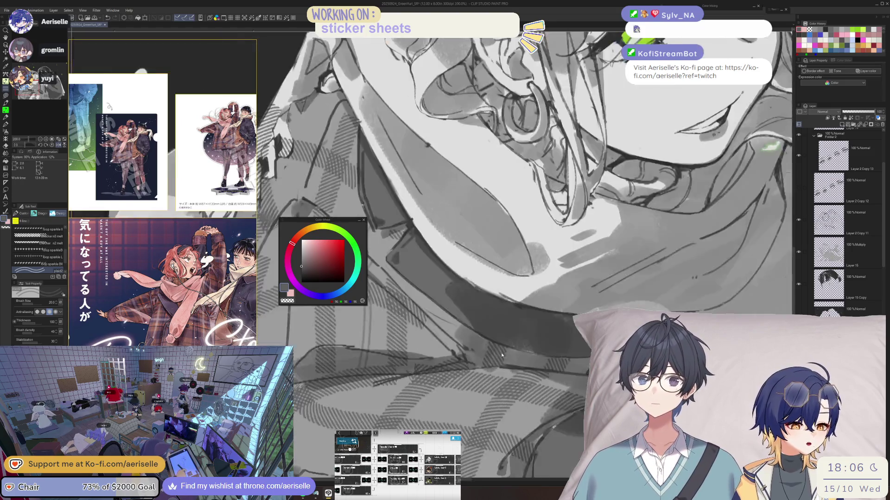
scroll(387, 331, "up", 2)
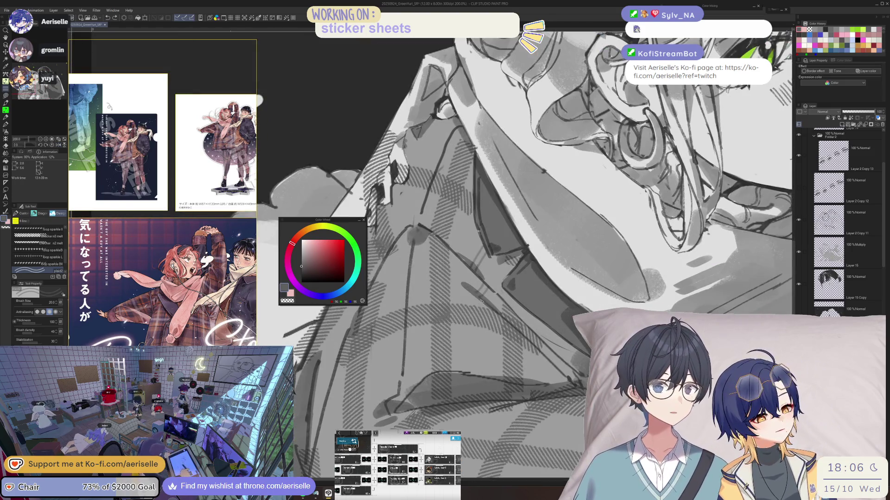
key("m")
mouse_move(471, 295)
left_mouse_down()
mouse_move(460, 362)
mouse_move(502, 378)
mouse_move(528, 364)
mouse_move(523, 333)
left_mouse_up()
key("h")
key("b")
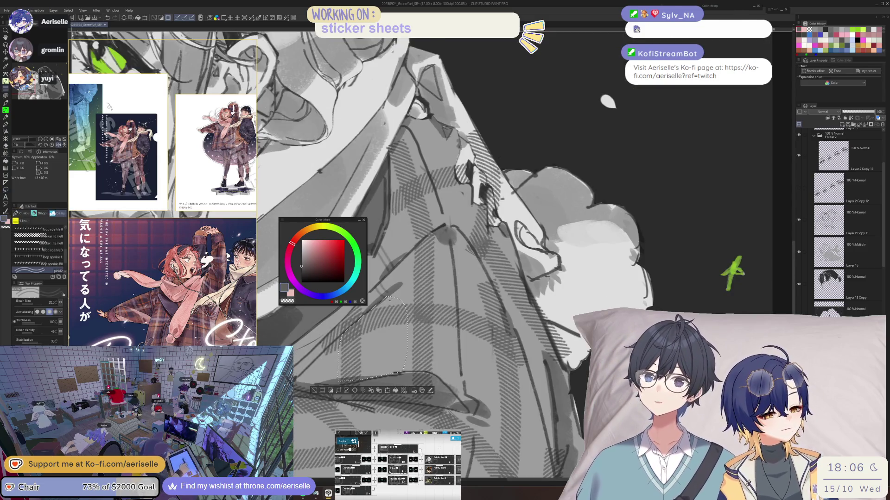
left_click_drag(387, 306, 390, 374)
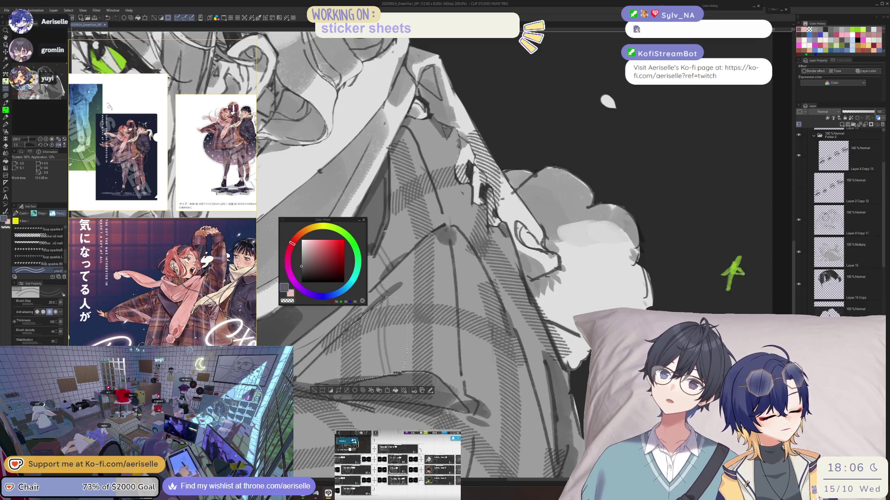
key("h")
key("ctrl+d")
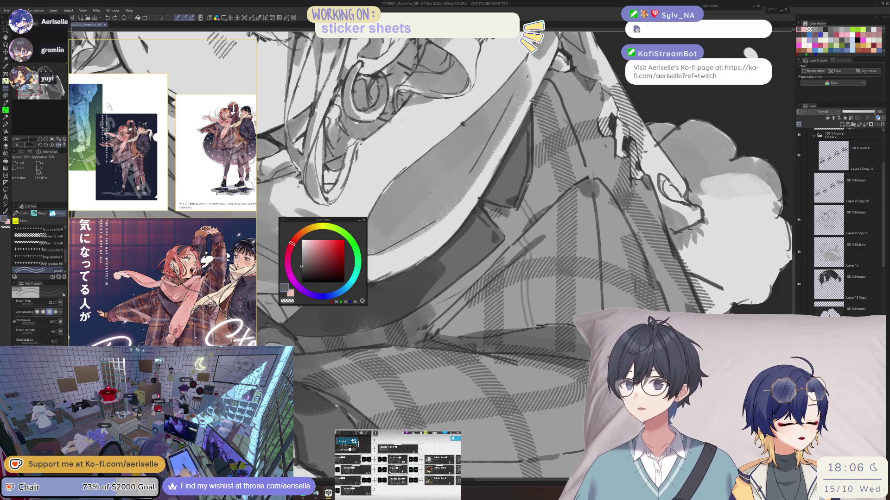
- Outline another jacket area, check the mirrored zoomed-out view, deselect, and save the illustration
key("m")
mouse_move(533, 329)
left_mouse_down()
mouse_move(516, 338)
mouse_move(542, 354)
mouse_move(555, 338)
mouse_move(549, 325)
left_mouse_up()
key("b")
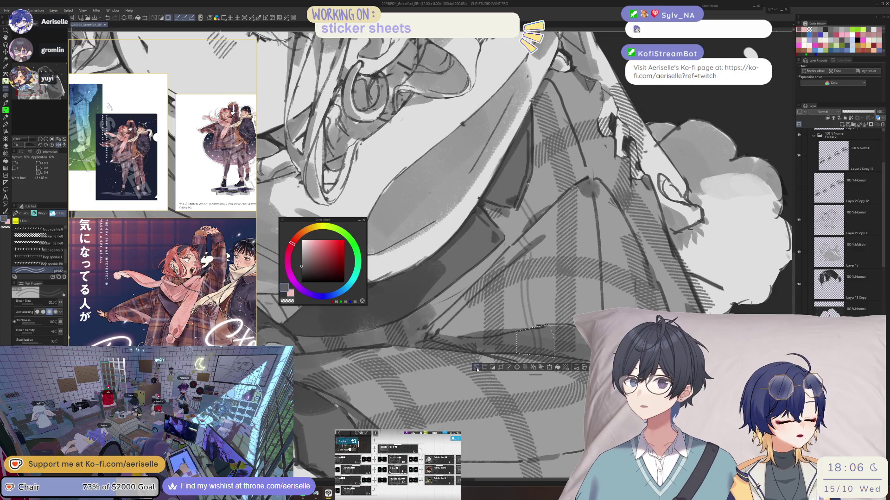
key("ctrl+minus")
key("ctrl+minus")
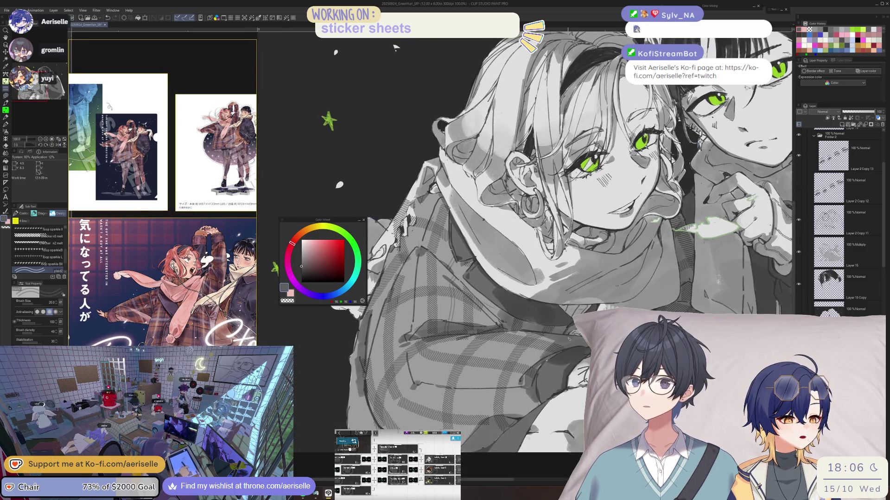
key("h")
key("ctrl+shift+h")
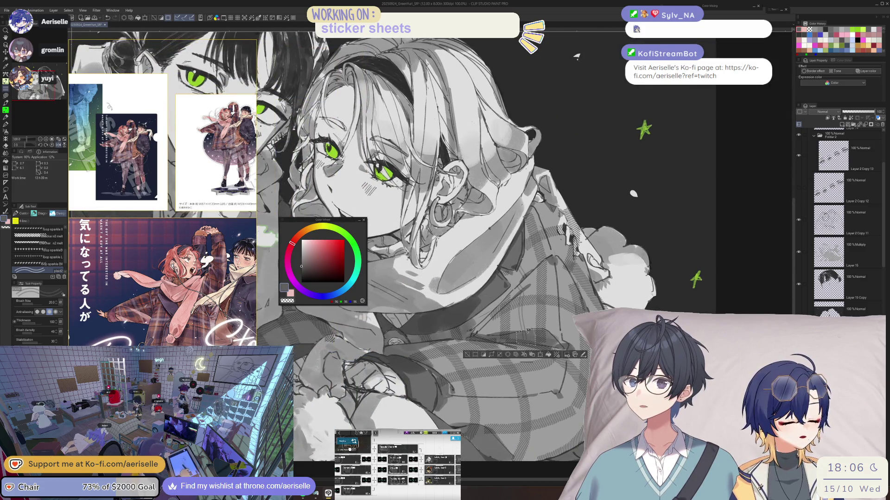
left_click(466, 355)
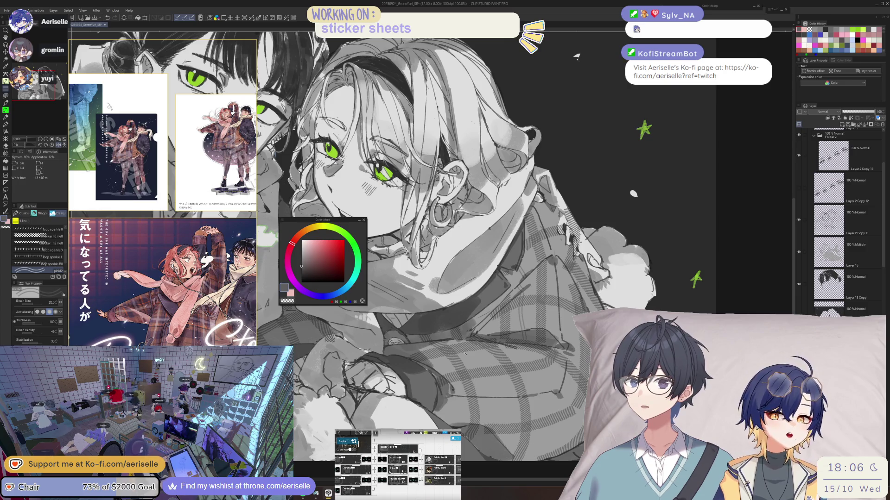
key("ctrl+s")
scroll(558, 324, "down", 3)
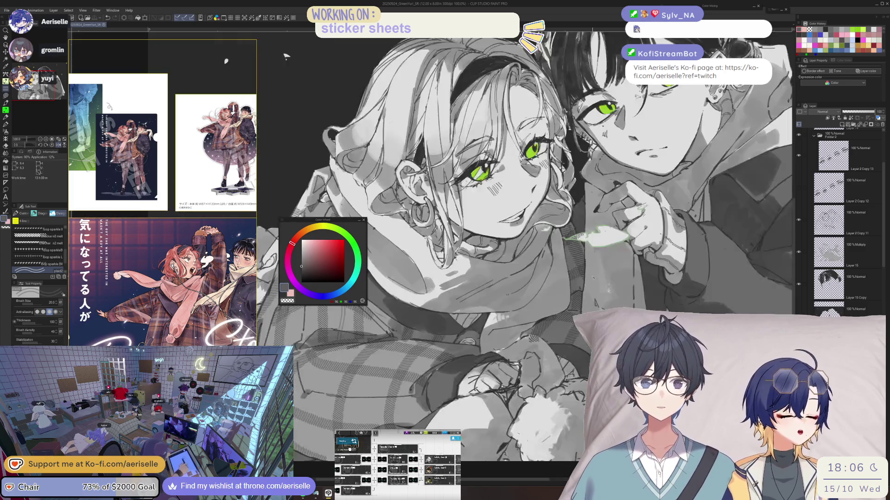
- Rotate the canvas view back to nearly upright and save the illustration
scroll(559, 324, "up", 3)
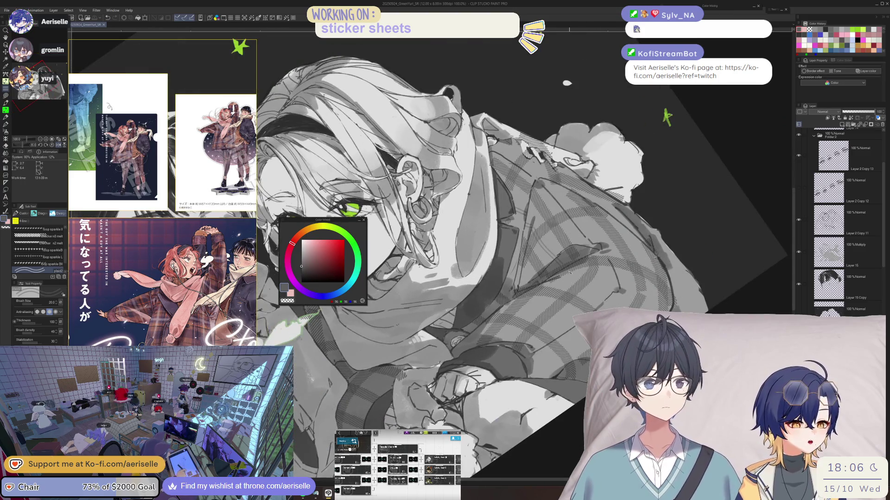
left_click_drag(567, 83, 462, 39)
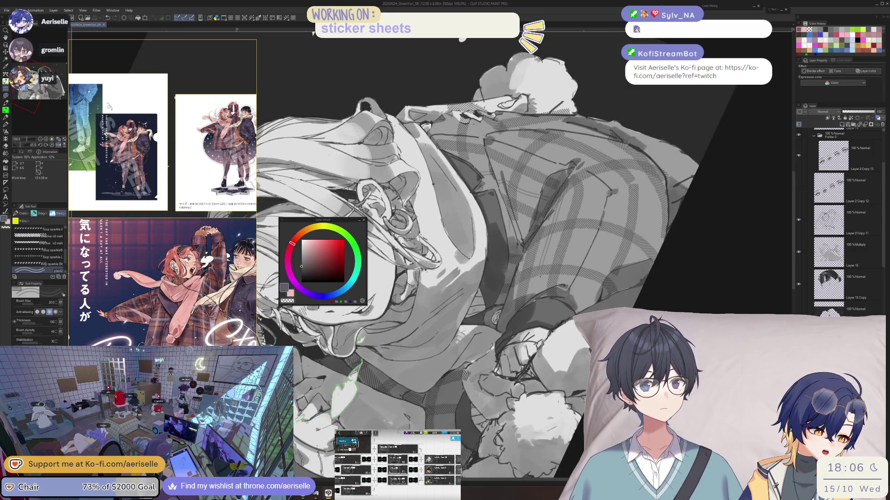
mouse_move(539, 294)
left_mouse_down()
mouse_move(644, 305)
mouse_move(654, 293)
mouse_move(633, 301)
left_mouse_up()
key("ctrl+s")
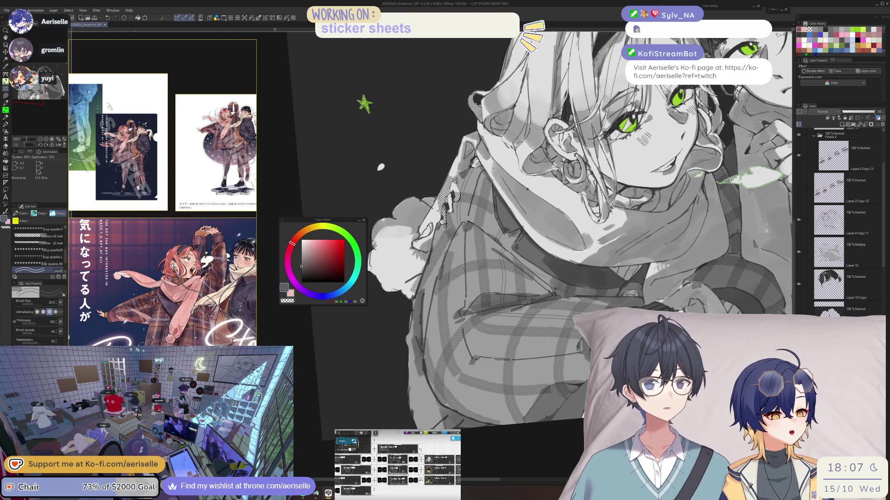
- Rotate and tilt the canvas view through several angles to study the drawing
left_click_drag(459, 227, 440, 205)
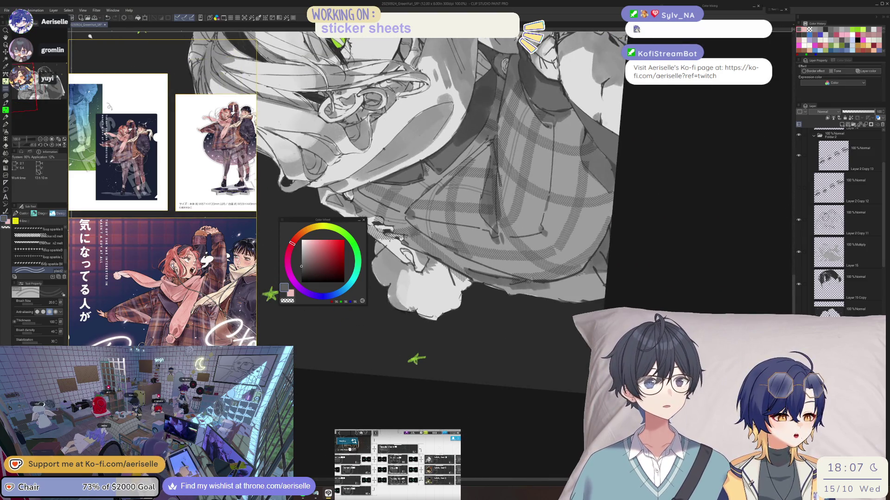
left_click_drag(416, 359, 389, 352)
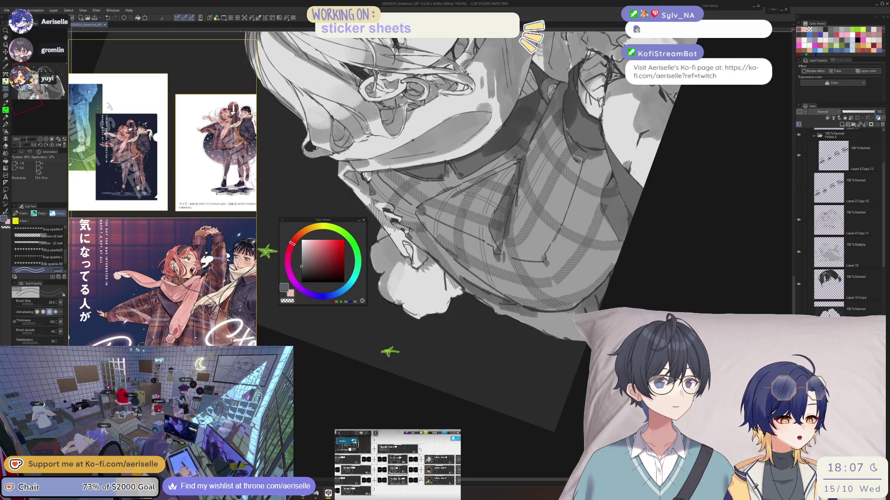
scroll(489, 278, "down", 2)
mouse_move(490, 279)
left_mouse_down()
mouse_move(451, 257)
mouse_move(426, 213)
left_mouse_up()
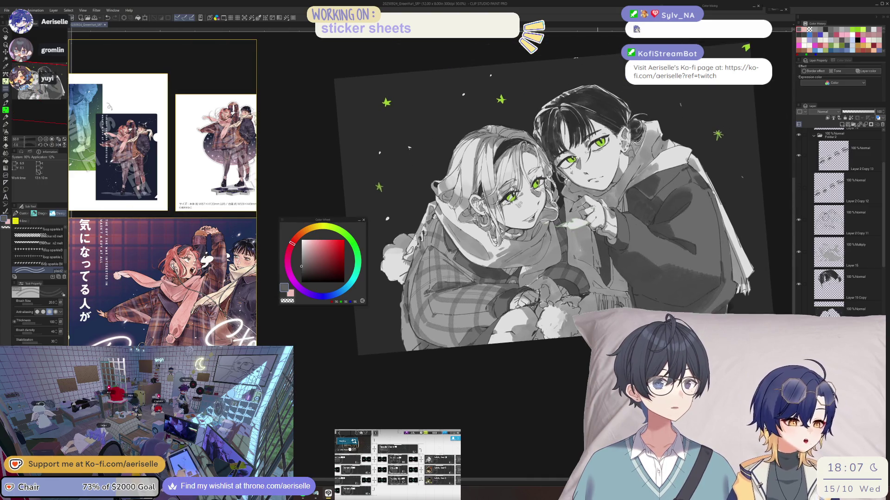
scroll(423, 299, "up", 2)
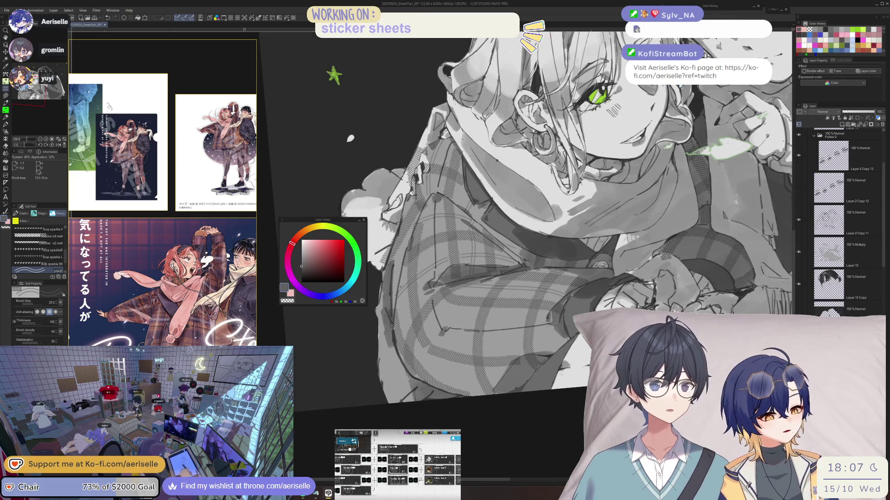
left_click_drag(408, 328, 382, 311)
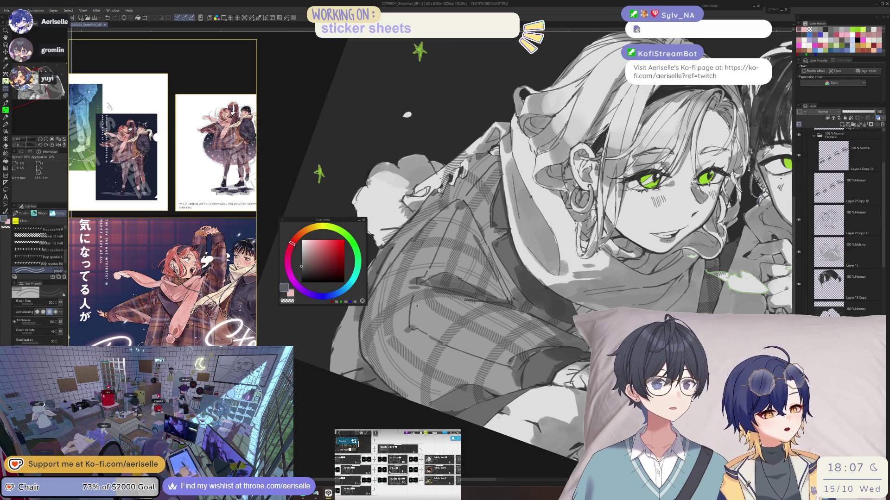
left_click_drag(407, 324, 400, 325)
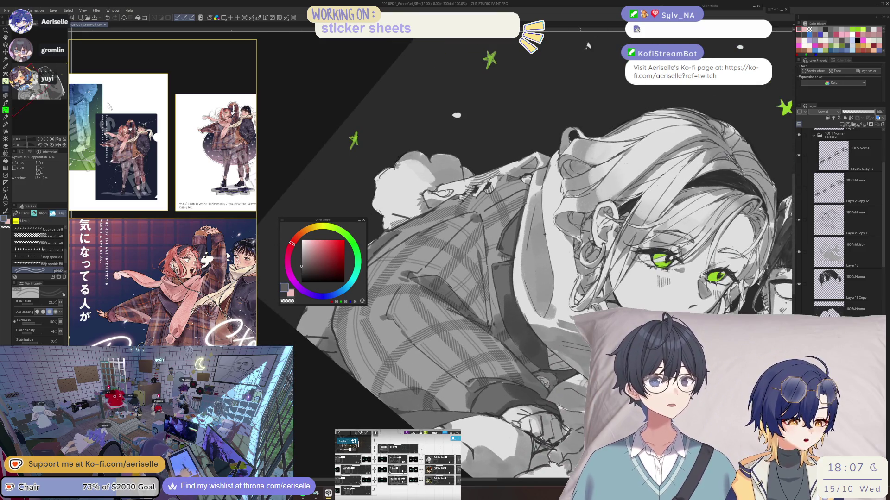
mouse_move(533, 208)
left_mouse_down()
mouse_move(482, 227)
mouse_move(463, 278)
mouse_move(482, 329)
mouse_move(533, 348)
mouse_move(510, 216)
mouse_move(463, 239)
left_mouse_up()
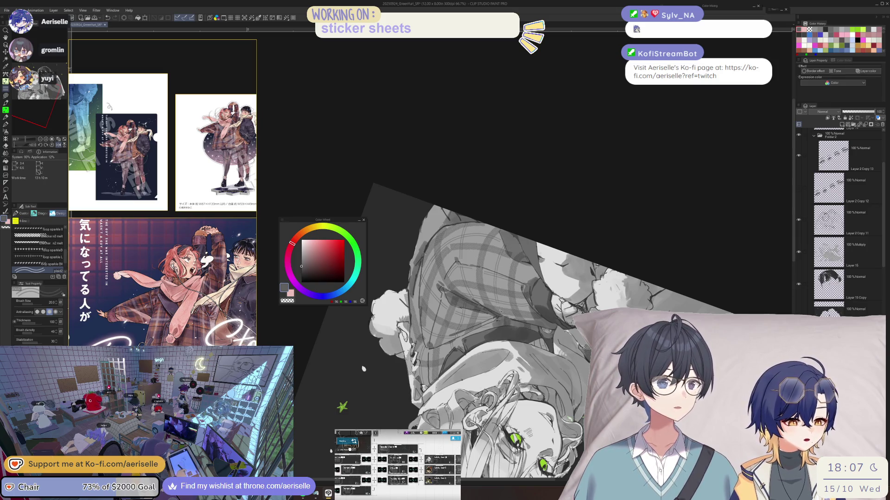
left_click_drag(533, 209, 491, 227)
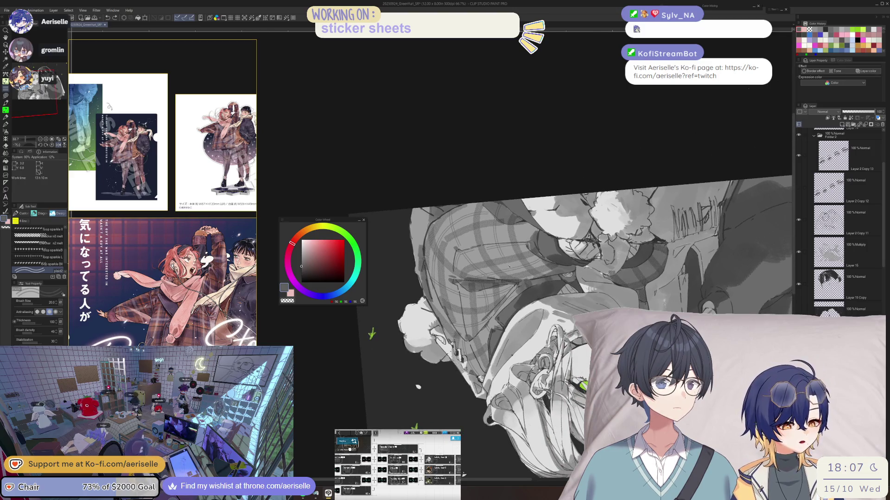
mouse_move(525, 230)
left_mouse_down()
mouse_move(527, 244)
mouse_move(644, 190)
left_mouse_up()
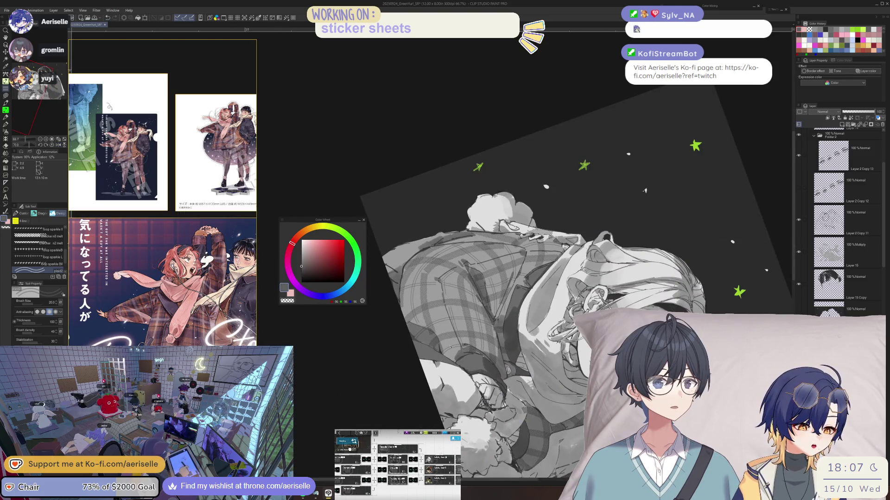
- Try 30° and -45° view rotations, then return to upright at 100% zoom
key("ctrl+at")
mouse_move(645, 191)
left_mouse_down()
mouse_move(579, 231)
mouse_move(533, 241)
mouse_move(592, 295)
mouse_move(571, 362)
left_mouse_up()
key("ctrl+alt+0")
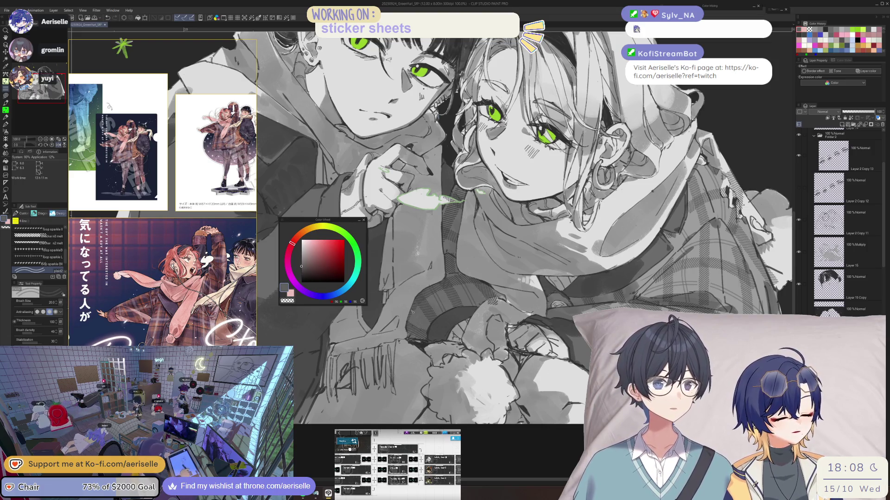
key("asciicircum")
key("asciicircum")
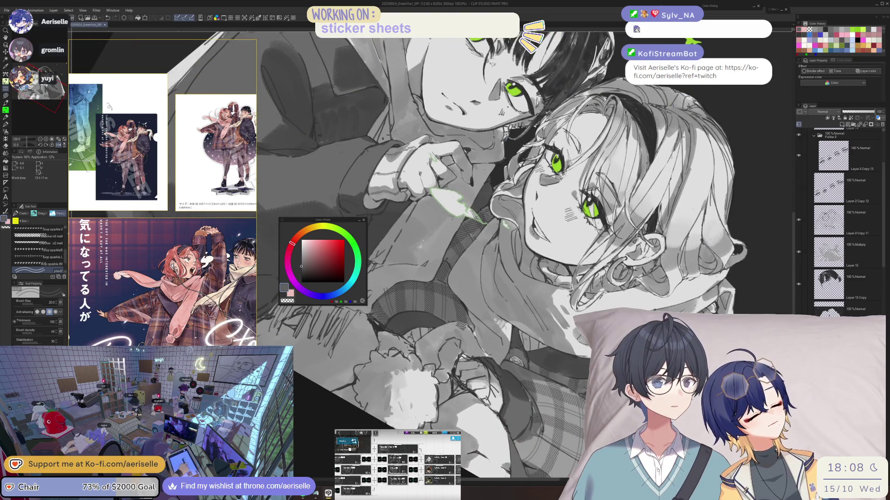
key("minus")
key("minus")
key("minus")
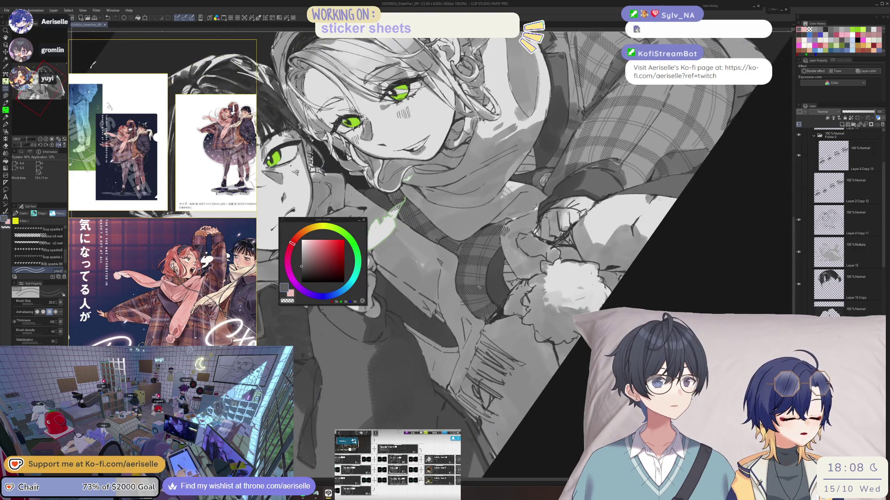
key("at")
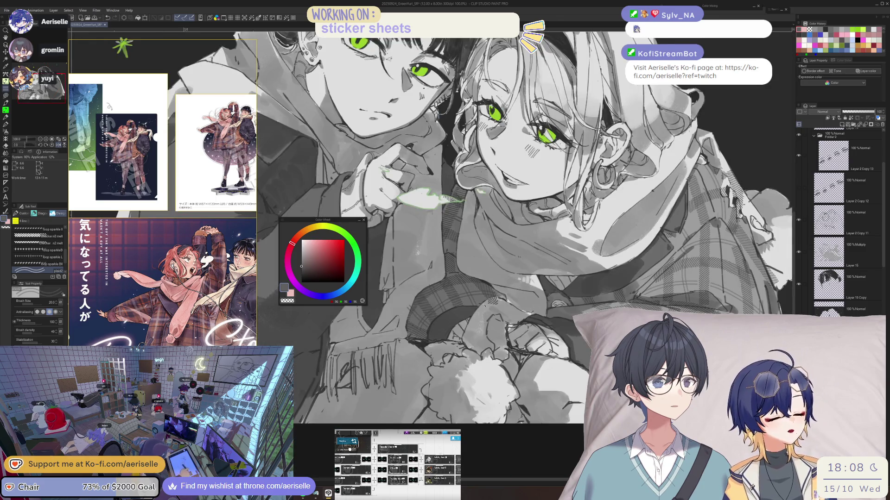
key("ctrl+minus")
key("ctrl+minus")
key("ctrl+plus")
key("ctrl+plus")
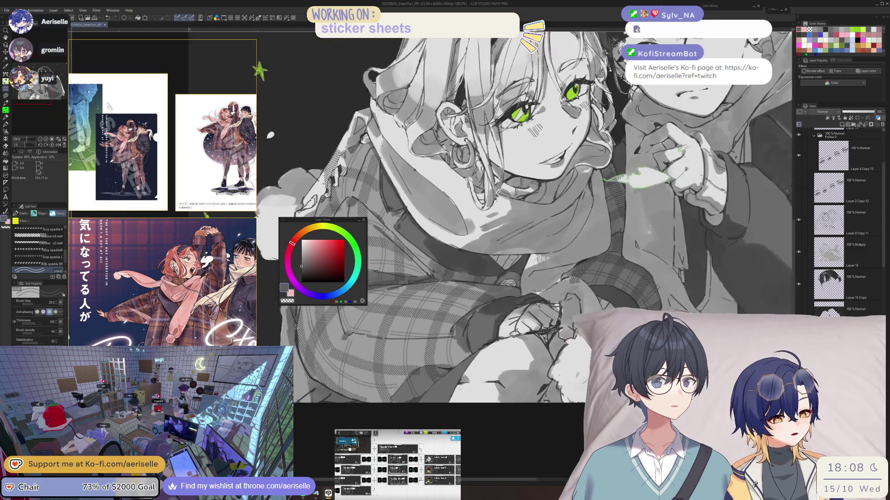
- Paint plaid pattern down the coat's left edge with the plaid Decoration brush
key("u")
left_click_drag(347, 390, 528, 333)
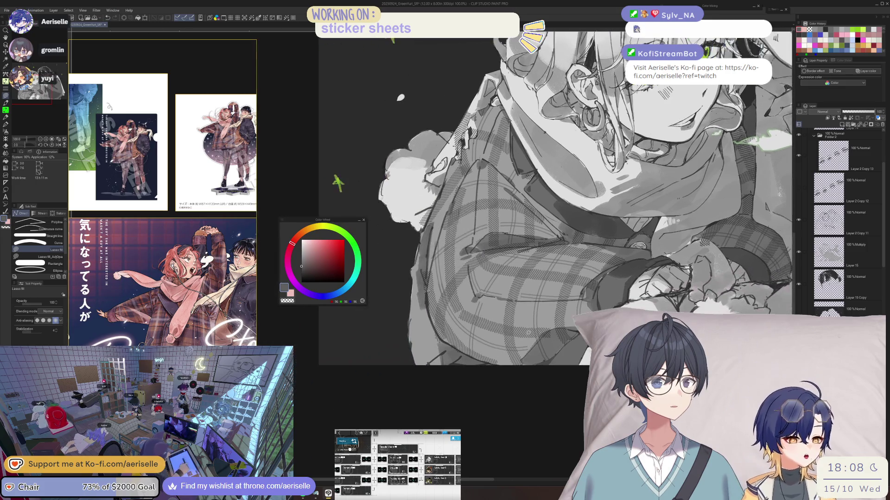
key("b")
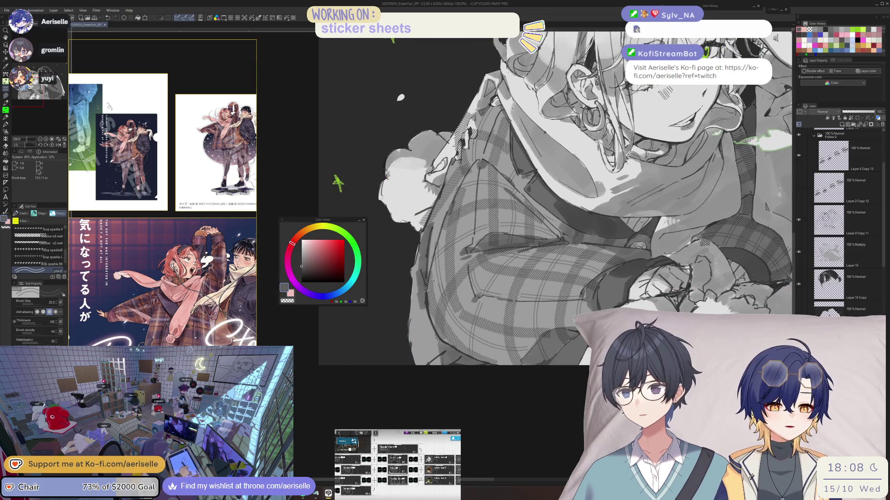
key("period")
key("period")
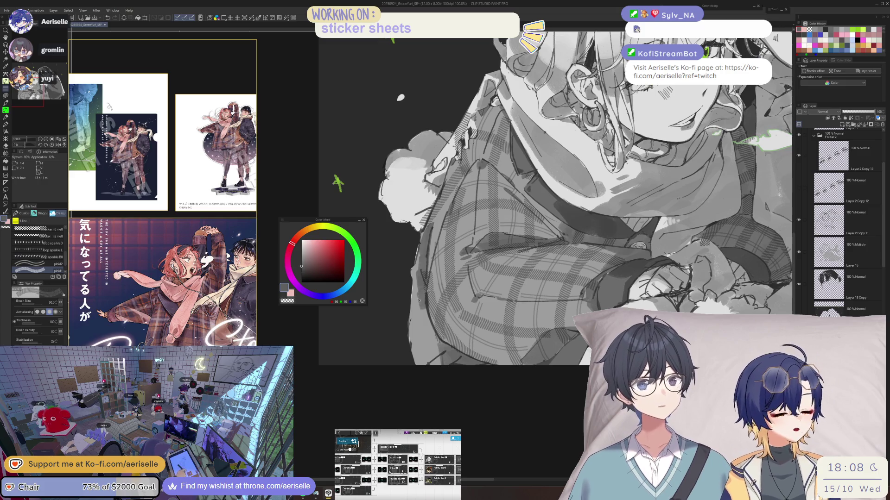
mouse_move(419, 253)
left_mouse_down()
mouse_move(420, 336)
mouse_move(435, 372)
left_mouse_up()
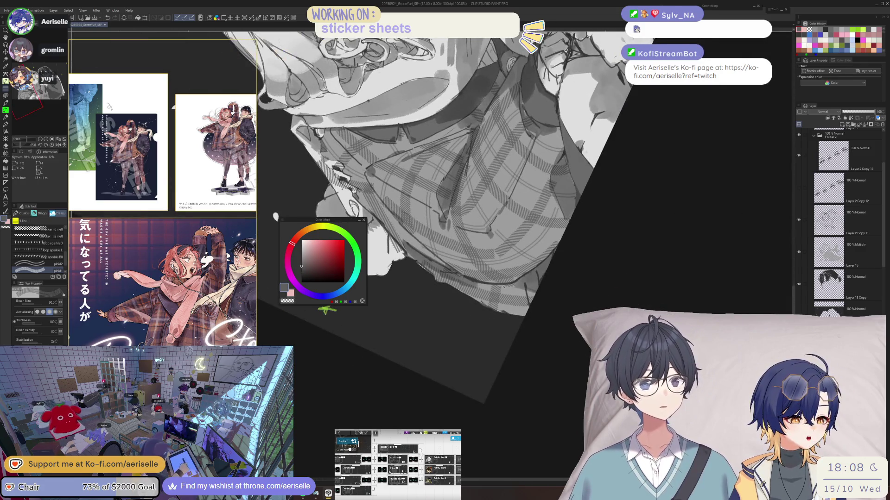
- Lasso-select the coat's lower edge after discarding a first selection
key("m")
mouse_move(485, 281)
left_mouse_down()
mouse_move(522, 326)
mouse_move(526, 277)
mouse_move(518, 279)
left_mouse_up()
key("ctrl+d")
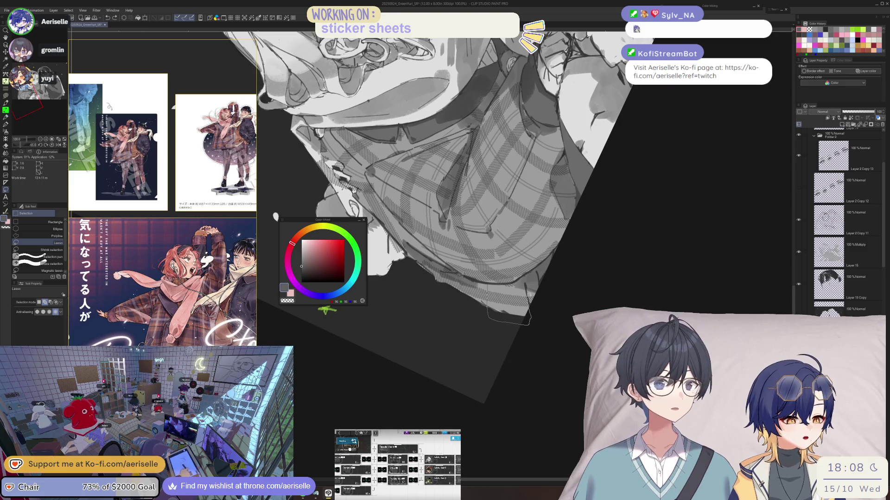
left_click_drag(527, 275, 507, 284)
key("e")
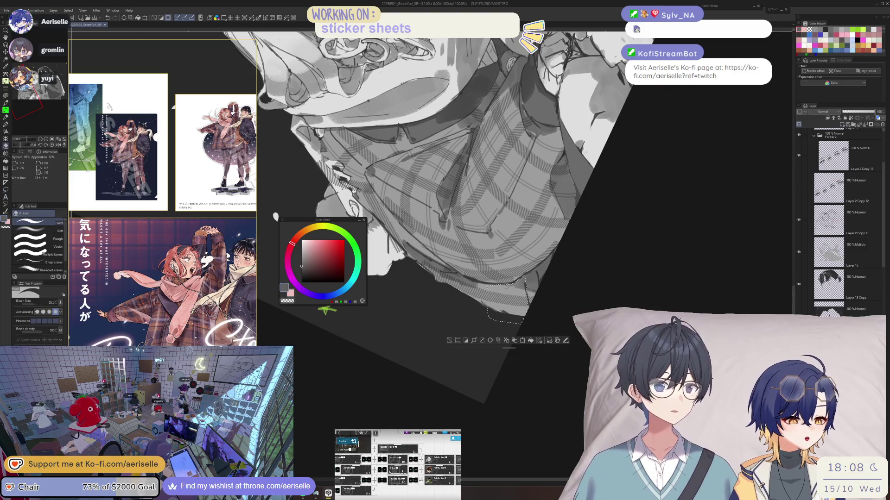
key("b")
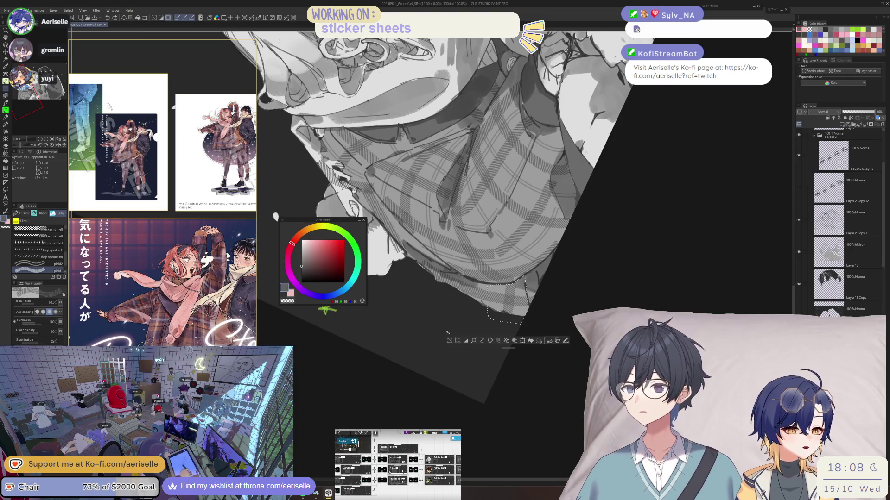
scroll(447, 333, "up", 3)
- Outline the lower sleeve, set the eraser to size 170, and ready the plaid brush
key("m")
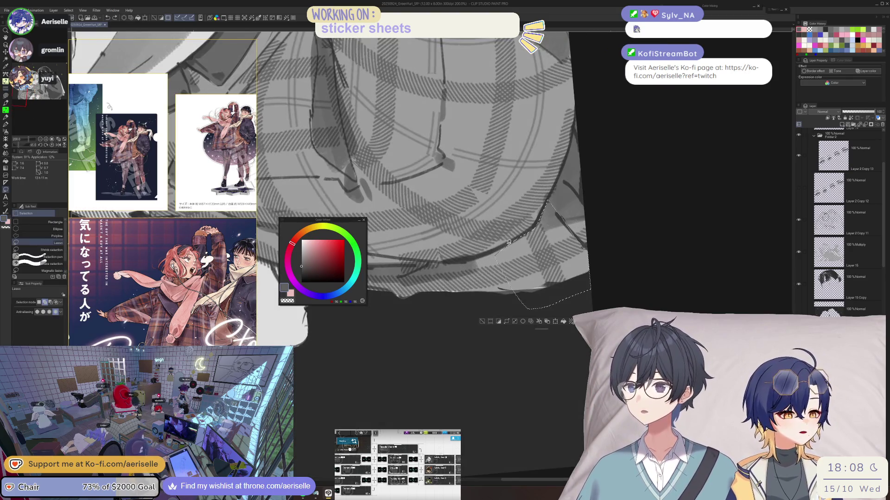
mouse_move(494, 219)
left_mouse_down()
mouse_move(372, 297)
mouse_move(371, 353)
mouse_move(556, 287)
mouse_move(584, 225)
left_mouse_up()
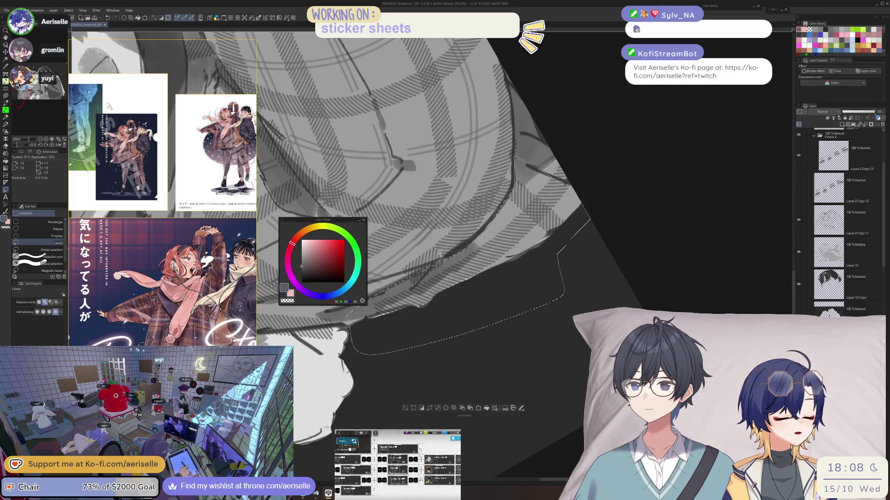
key("e")
key("bracketleft")
key("bracketleft")
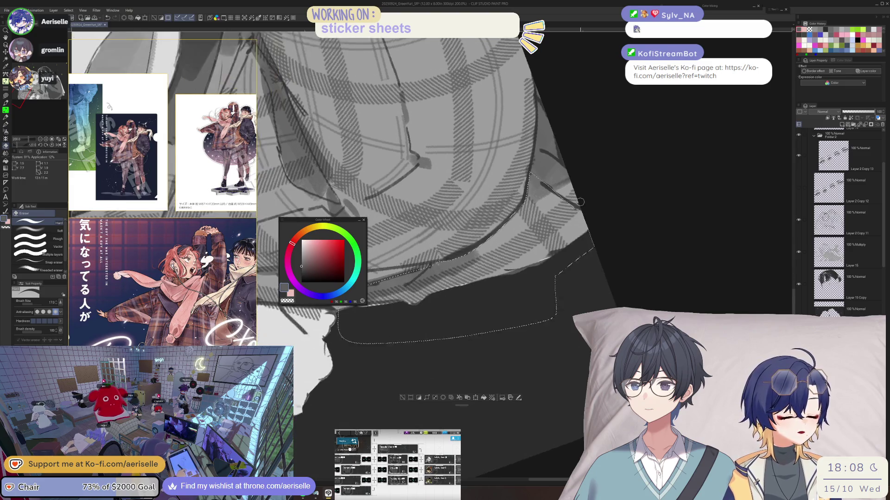
key("asciicircum")
key("b")
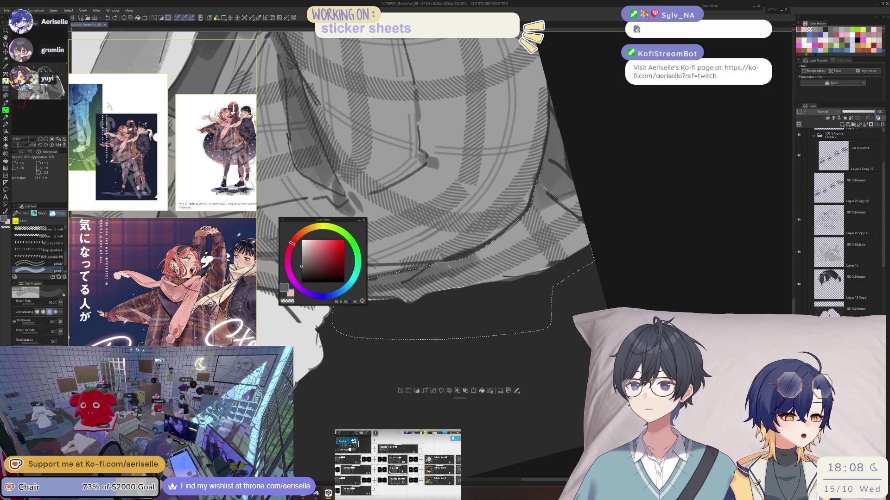
mouse_move(452, 292)
left_mouse_down()
mouse_move(553, 268)
mouse_move(505, 303)
mouse_move(546, 303)
left_mouse_up()
key("m")
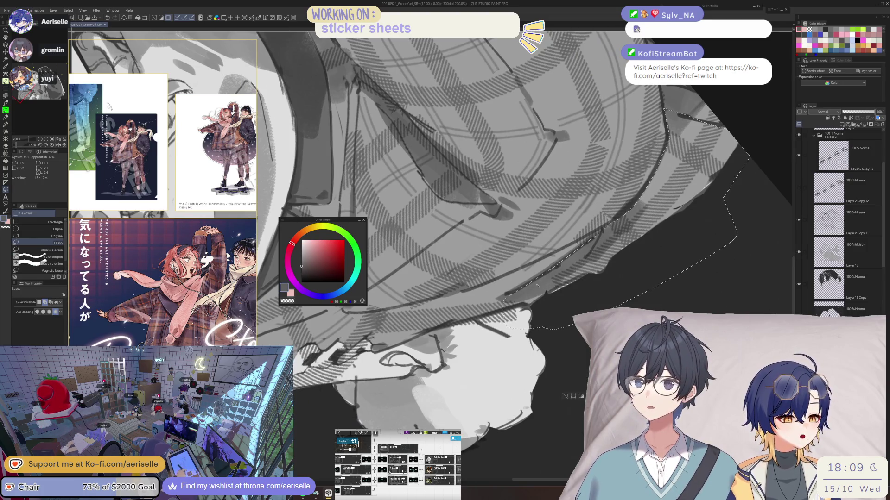
key("b")
key("ctrl+0")
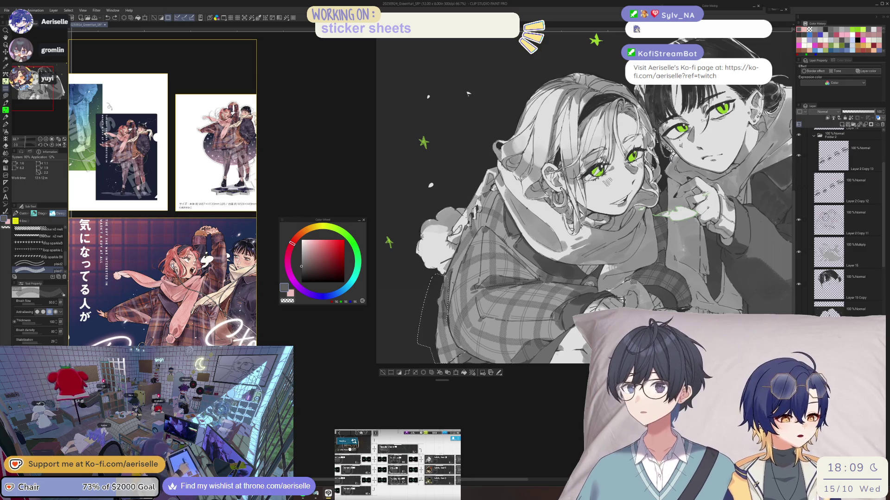
- Erase a light band along the coat's selection edge, then return to the plaid brush
scroll(458, 264, "up", 2)
key("m")
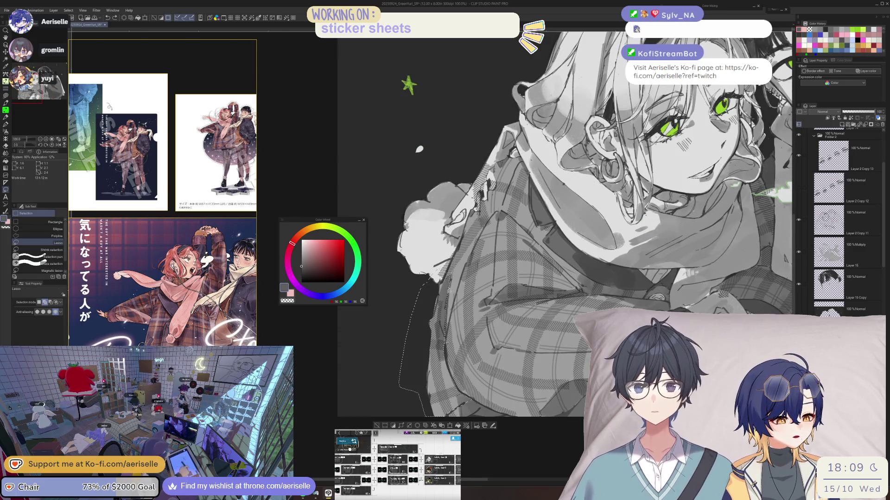
key("e")
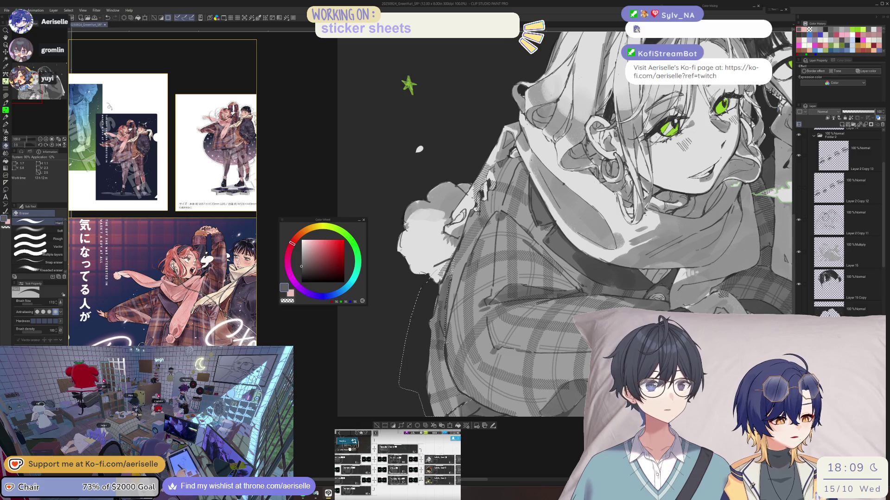
key("m")
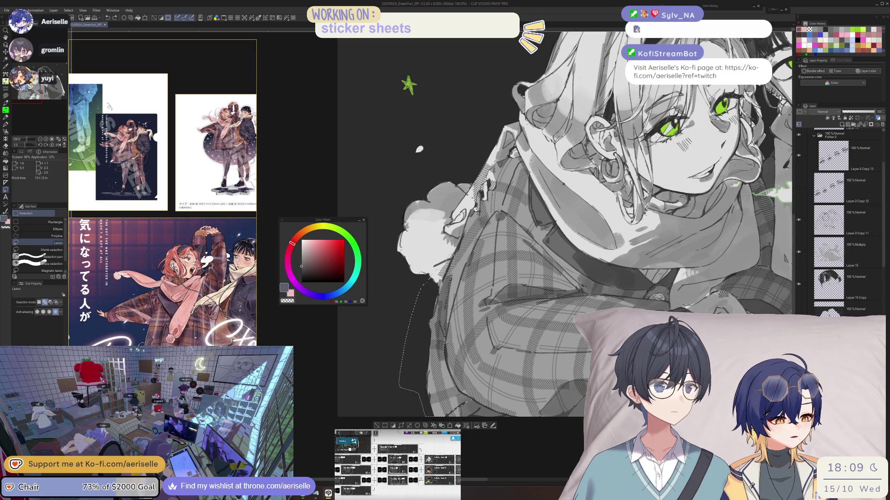
key("e")
mouse_move(440, 292)
left_mouse_down()
mouse_move(446, 414)
mouse_move(446, 393)
mouse_move(454, 413)
left_mouse_up()
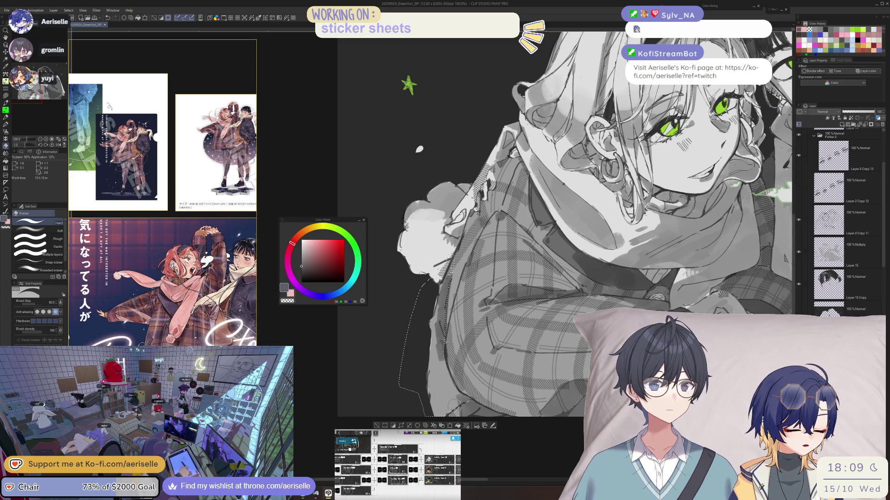
key("b")
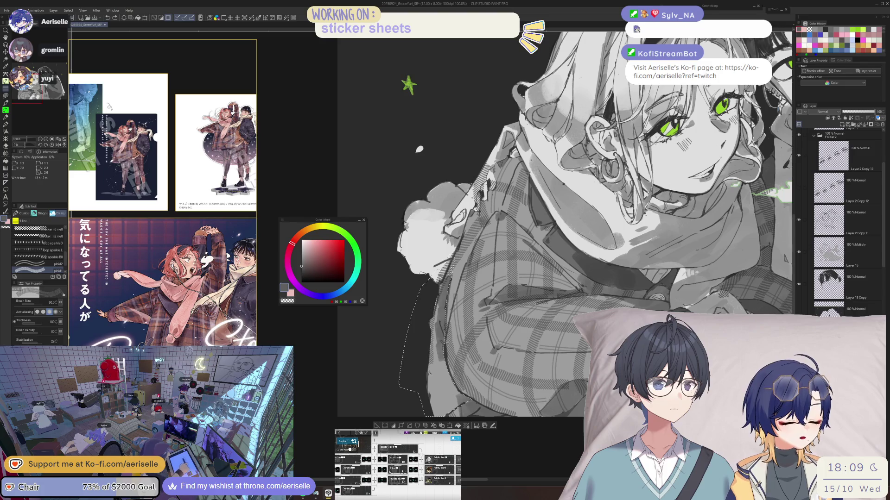
left_click_drag(510, 231, 539, 347)
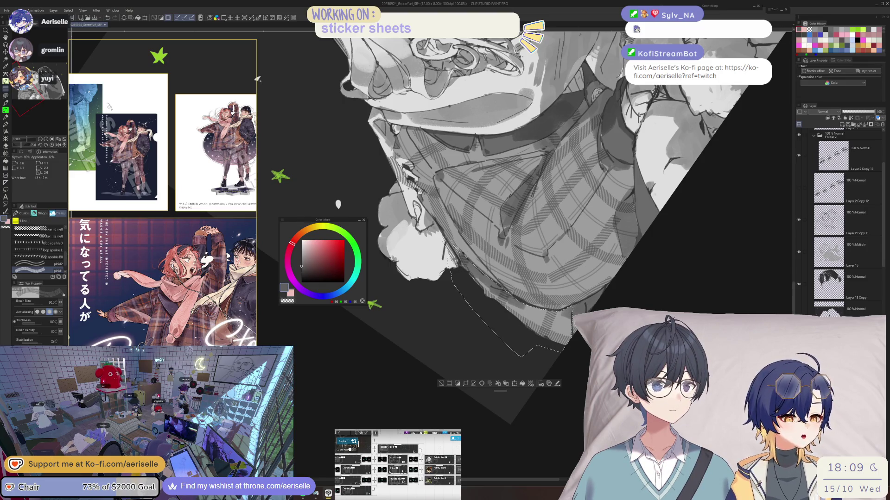
- Clear the selection, reset the rotation, and lasso-select along the sleeve edge
left_click(440, 384)
key("ctrl+0")
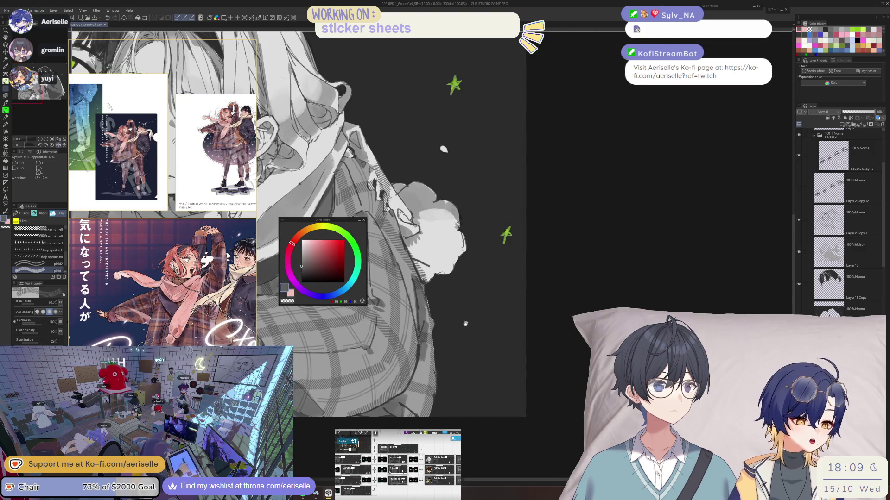
scroll(555, 310, "up", 2)
key("m")
scroll(492, 282, "up", 3)
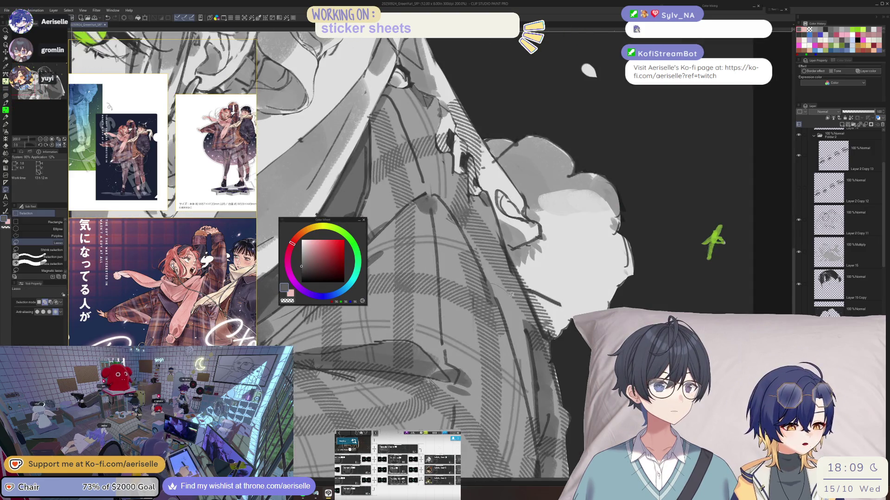
mouse_move(536, 384)
left_mouse_down()
mouse_move(538, 438)
mouse_move(531, 420)
left_mouse_up()
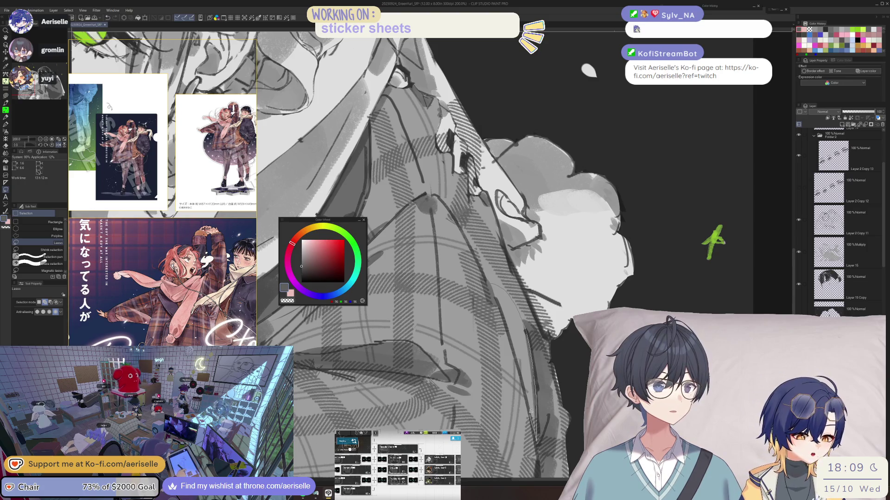
left_click_drag(523, 380, 488, 279)
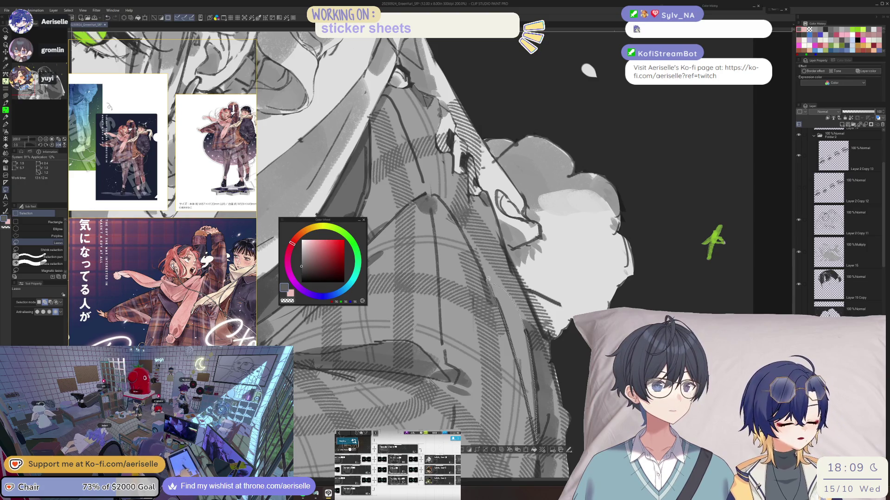
key("b")
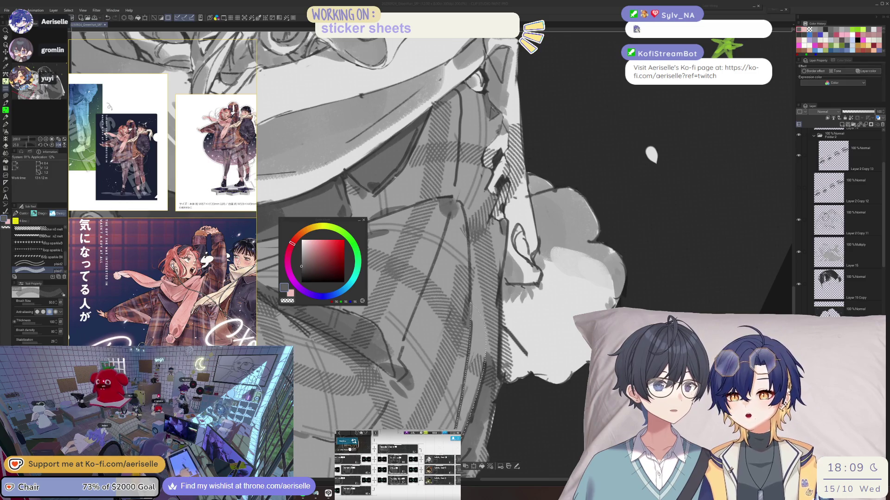
- Zoom out and mirror the canvas horizontally to check the whole illustration
left_click(293, 243)
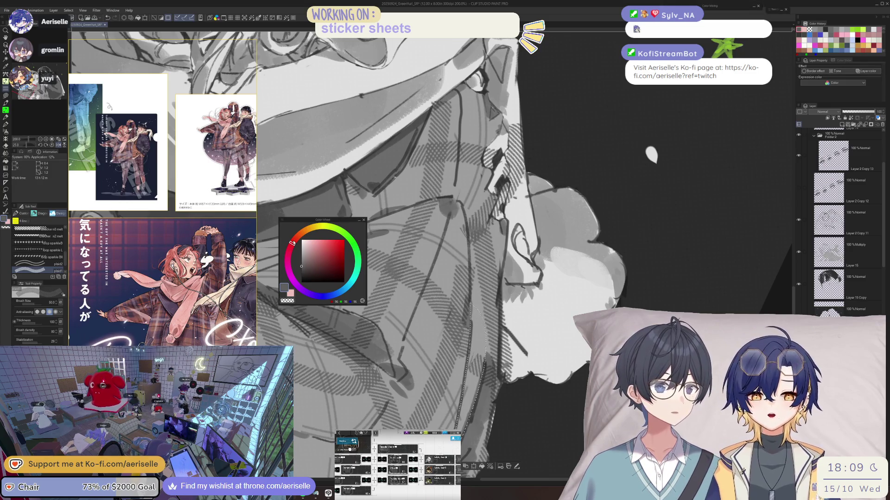
scroll(431, 209, "down", 5)
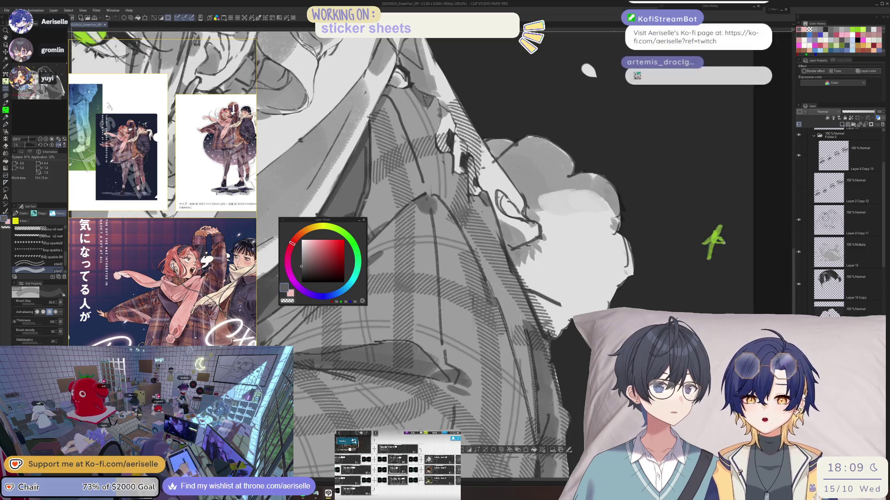
scroll(664, 176, "down", 2)
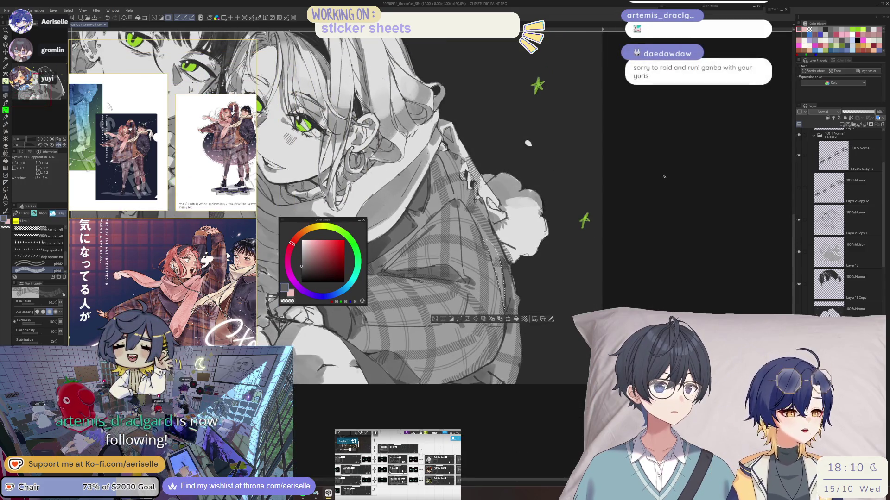
scroll(638, 207, "down", 2)
key("h")
scroll(192, 85, "up", 2)
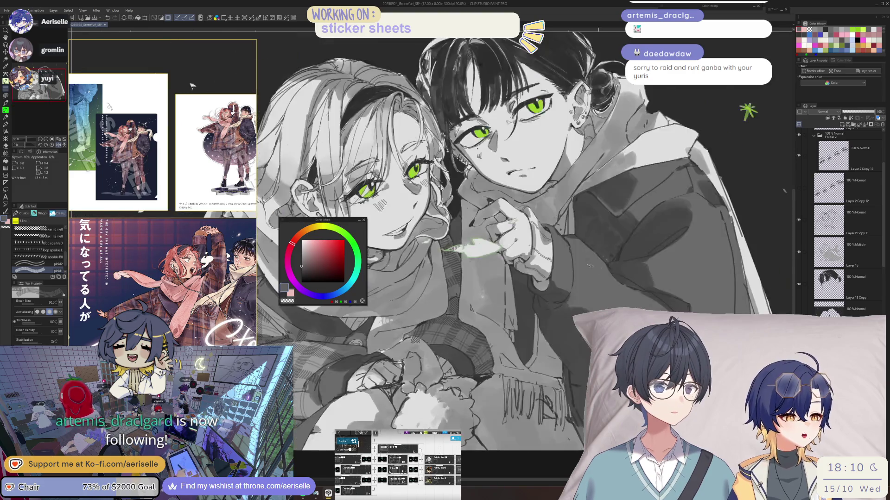